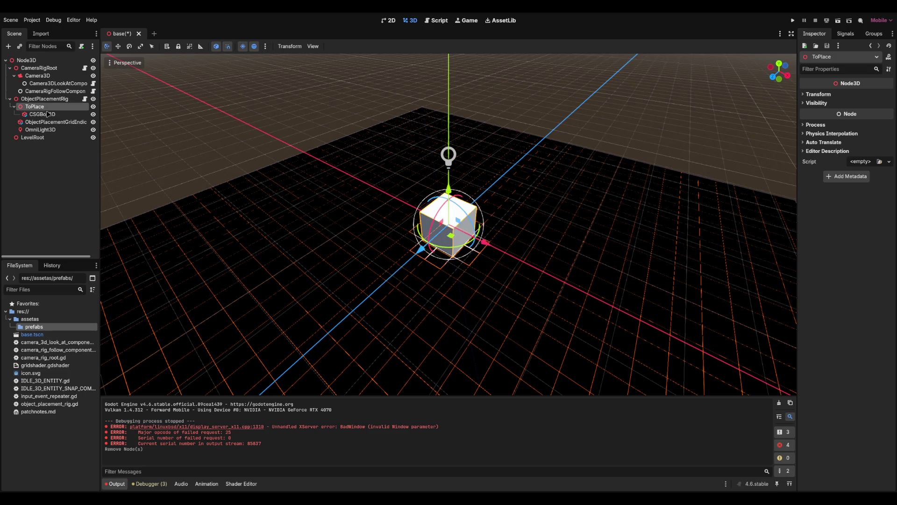
# Inspect the CSGBox3D child under ToPlace, then reselect the ToPlace node.
pyautogui.click(49, 114)
pyautogui.click(38, 107)
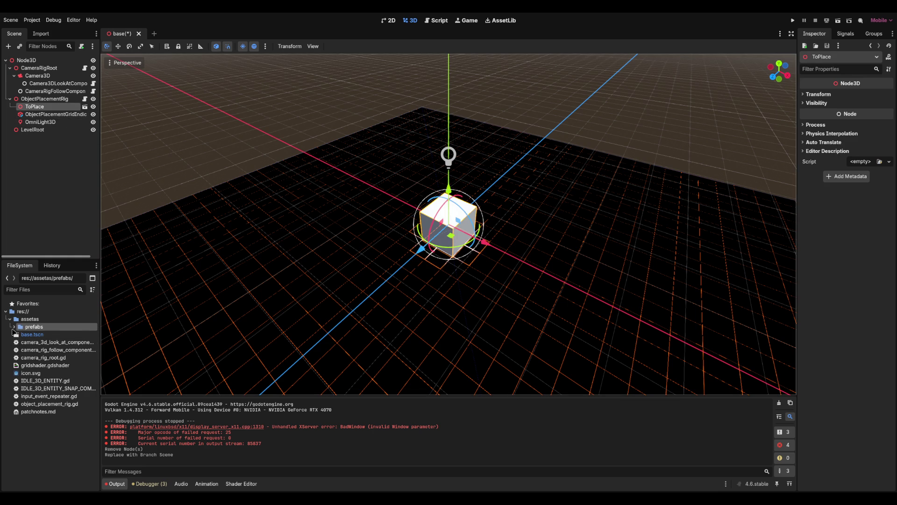
# Open csg_cube_prefab.tscn from the prefabs folder and select its CSGBox3D node.
pyautogui.click(14, 327)
pyautogui.doubleClick(52, 334)
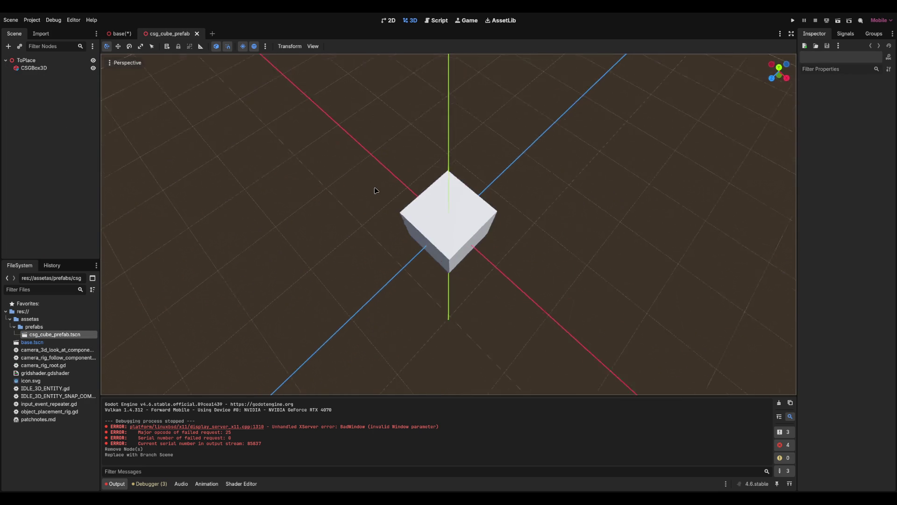
pyautogui.moveTo(490, 147)
pyautogui.mouseDown()
pyautogui.moveTo(472, 158)
pyautogui.moveTo(303, 158)
pyautogui.mouseUp()
pyautogui.click(34, 67)
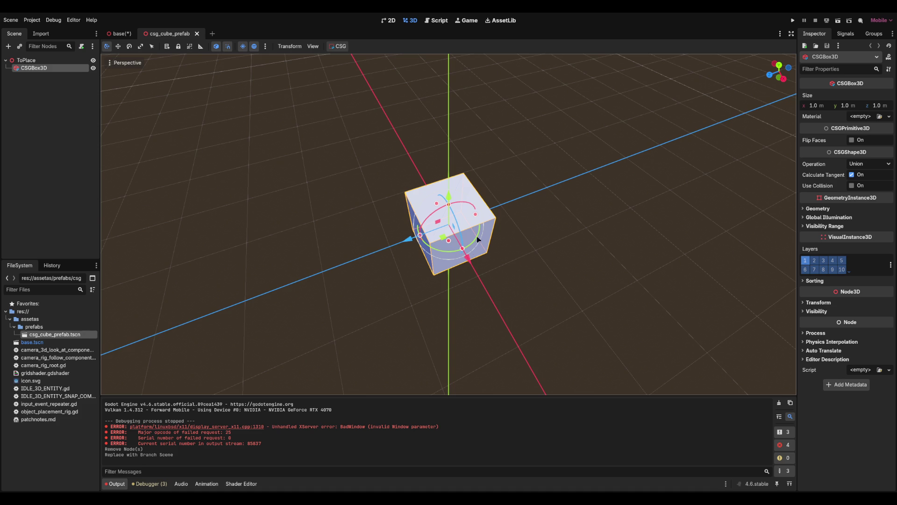
# Delete the CSGBox3D cube from the prefab, then browse the assetas project files.
pyautogui.press('Delete')
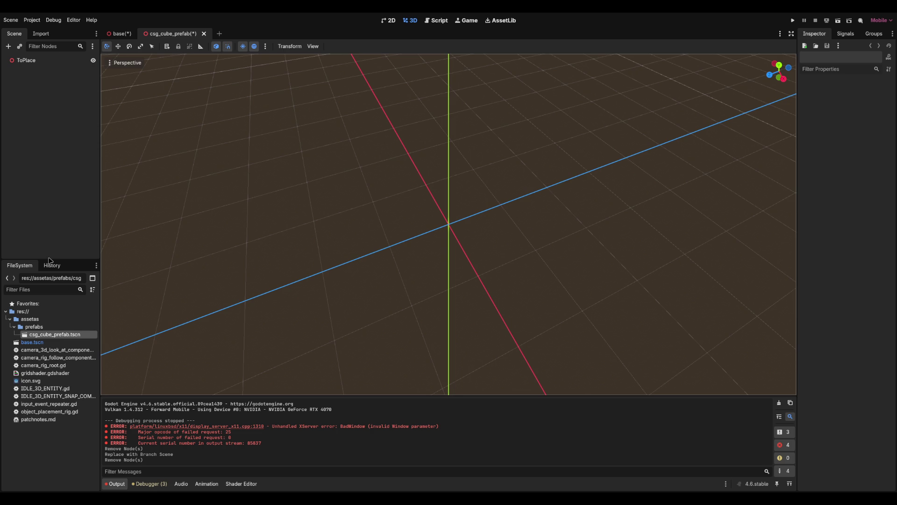
pyautogui.click(25, 321)
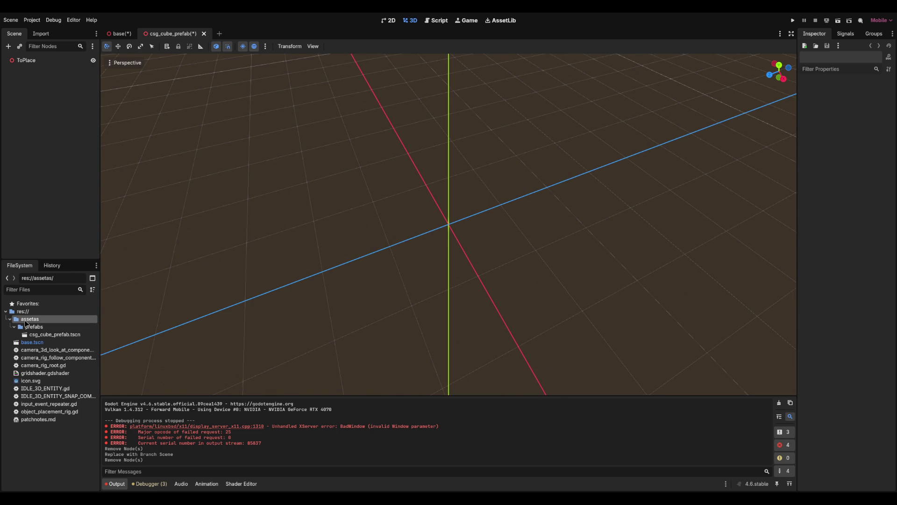
pyautogui.click(41, 373)
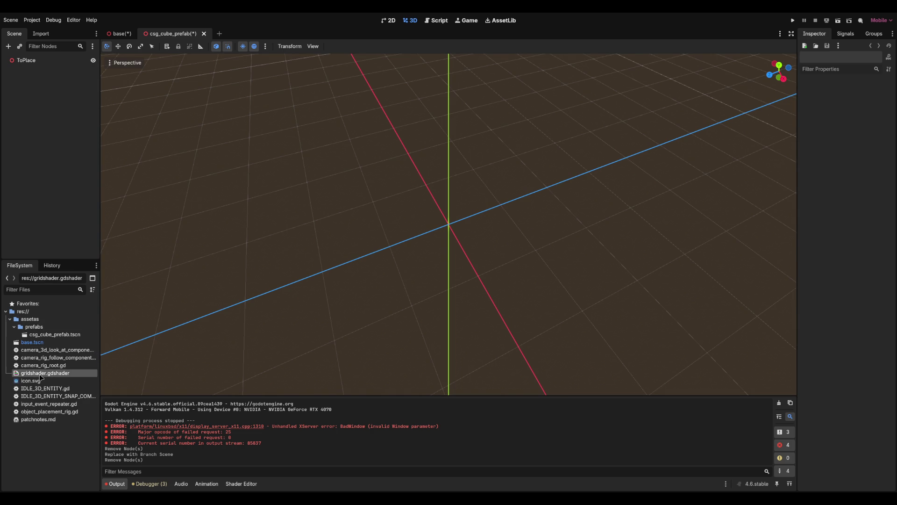
pyautogui.click(43, 365)
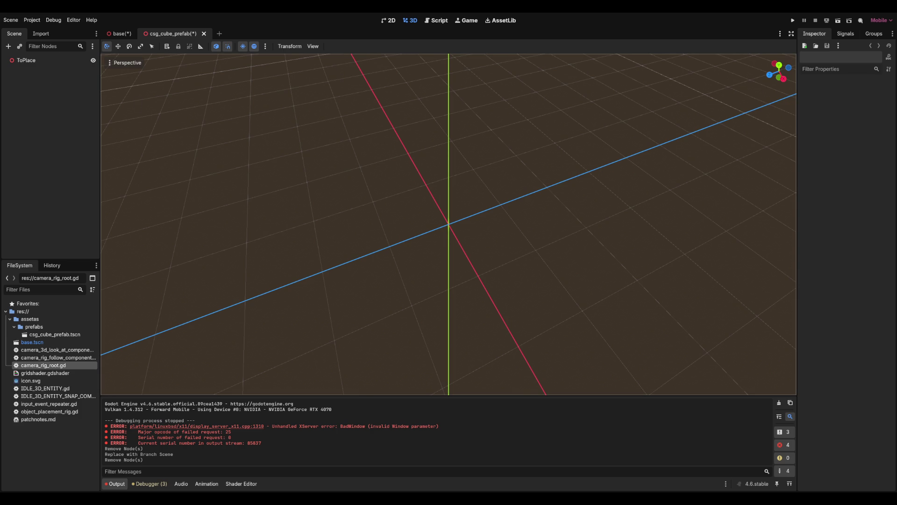
# Switch back to the base scene tab.
pyautogui.hotkey('ctrl', 'Tab')
pyautogui.hotkey('ctrl', 'Tab')
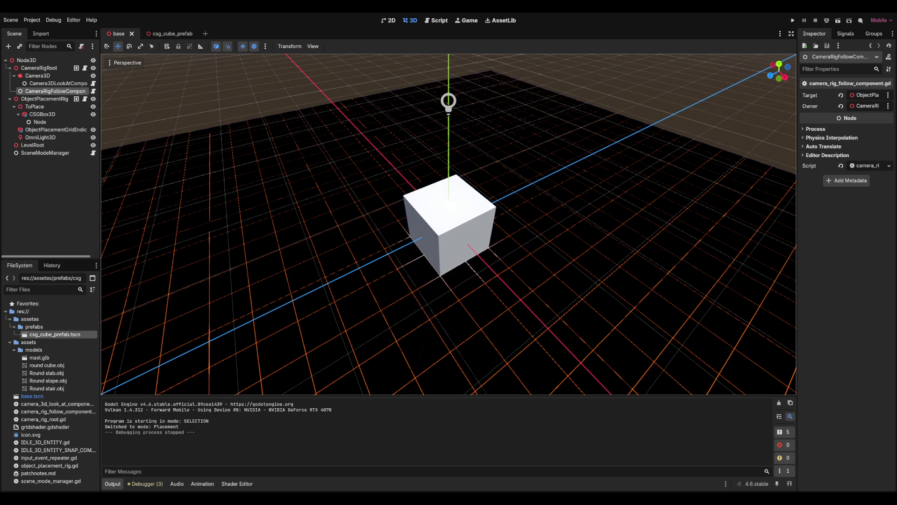
# Inspect the camera look-at component's settings and the CSGBox3D cube in the base scene.
pyautogui.click(58, 83)
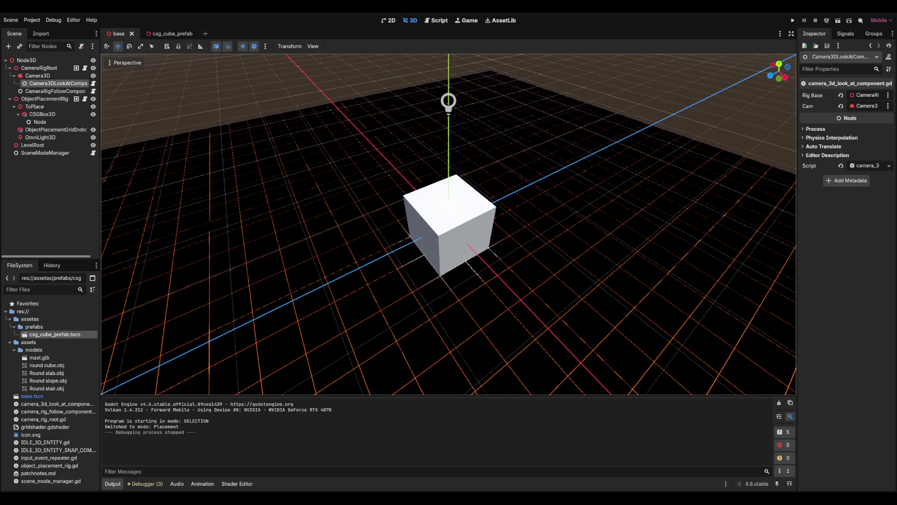
pyautogui.scroll(-2, 448, 225)
pyautogui.scroll(2, 448, 224)
pyautogui.click(451, 219)
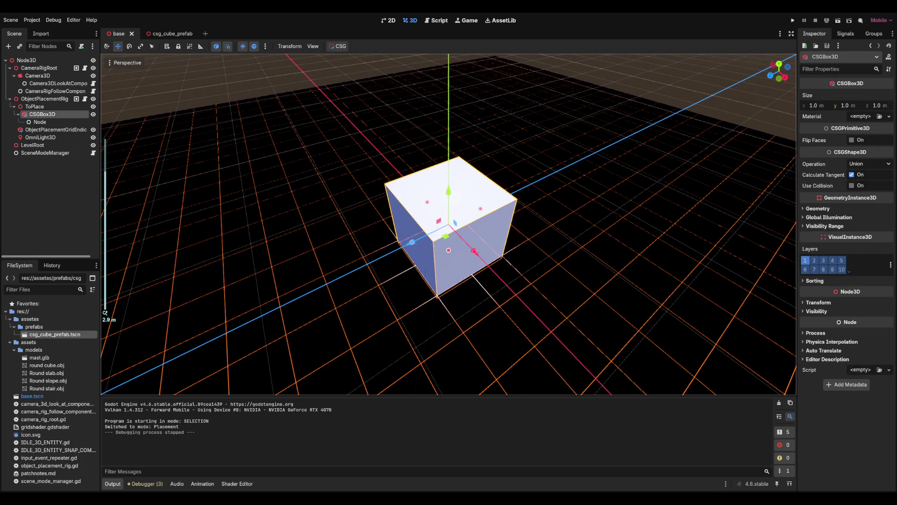
pyautogui.press('Escape')
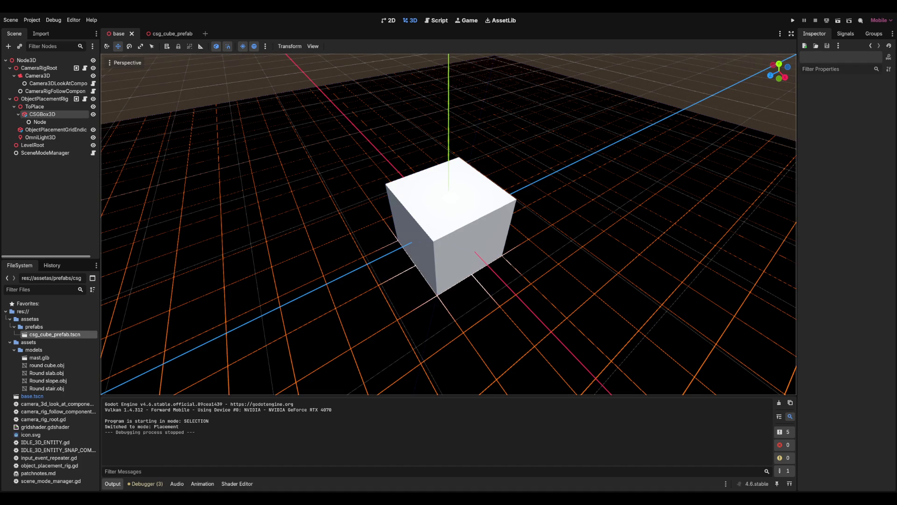
# Select ToPlace in the csg_cube_prefab scene and browse res://assetas/prefabs/.
pyautogui.hotkey('ctrl', 'Tab')
pyautogui.click(27, 60)
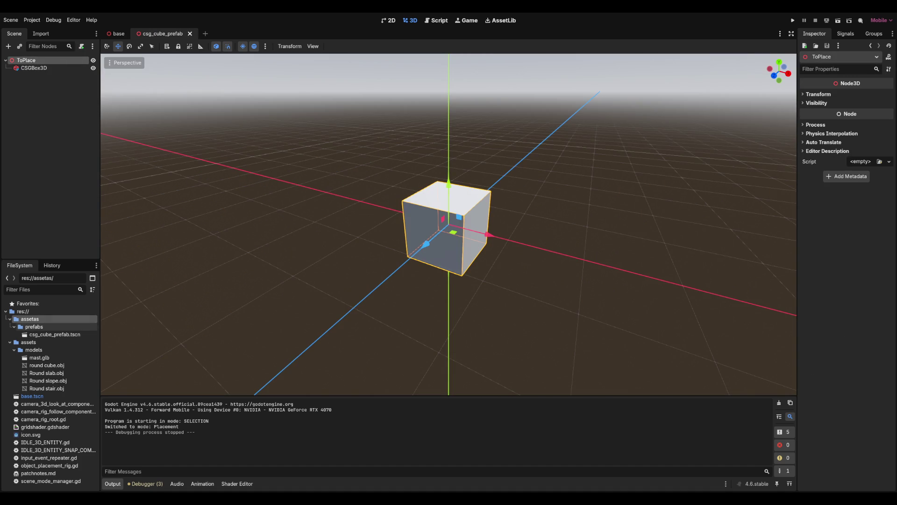
pyautogui.click(30, 319)
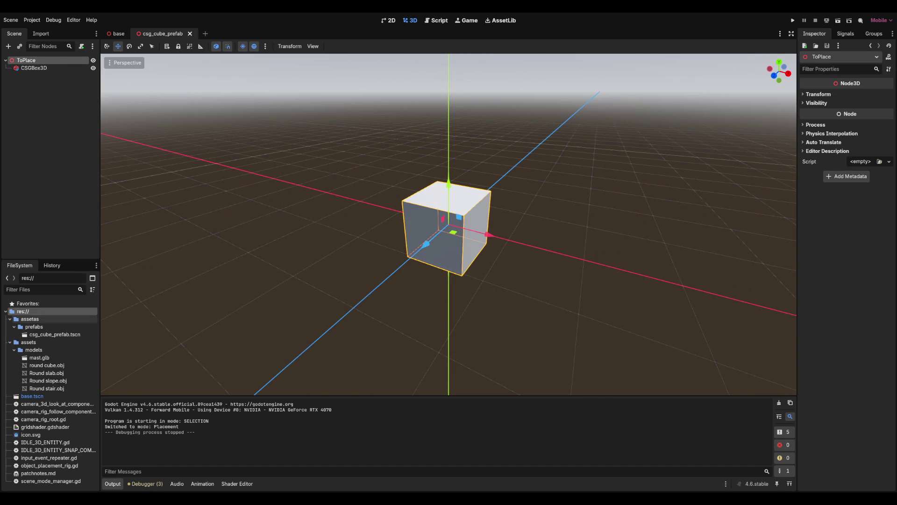
pyautogui.click(34, 327)
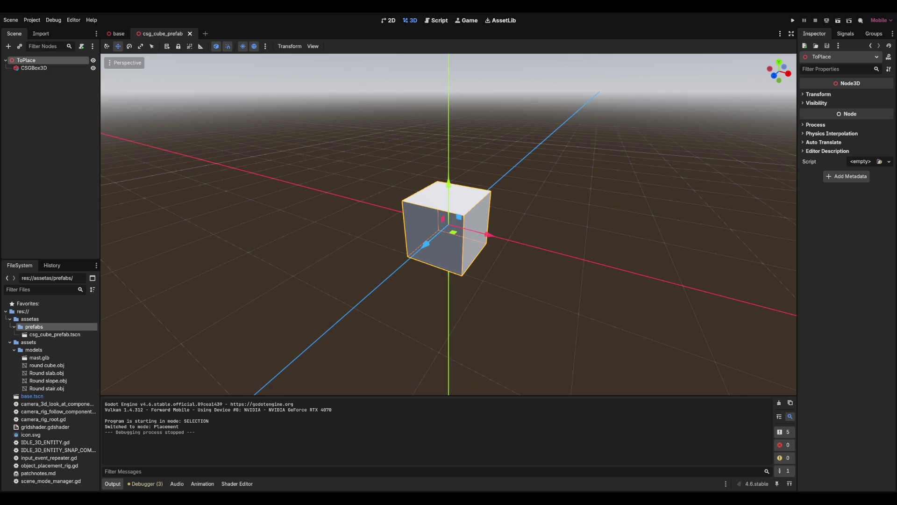
# Move the prefabs folder into assets, then close and reopen csg_cube_prefab.tscn.
pyautogui.moveTo(34, 326)
pyautogui.mouseDown()
pyautogui.moveTo(28, 304)
pyautogui.moveTo(28, 342)
pyautogui.mouseUp()
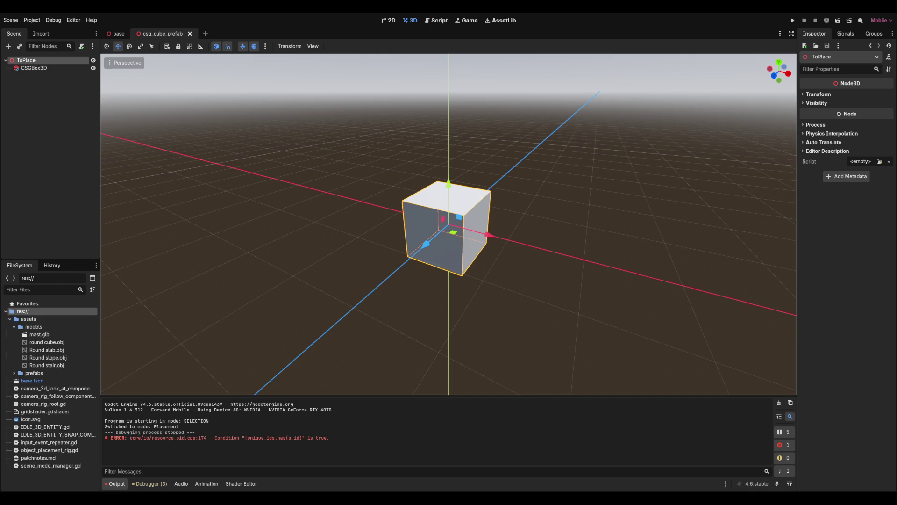
pyautogui.click(39, 334)
pyautogui.click(14, 373)
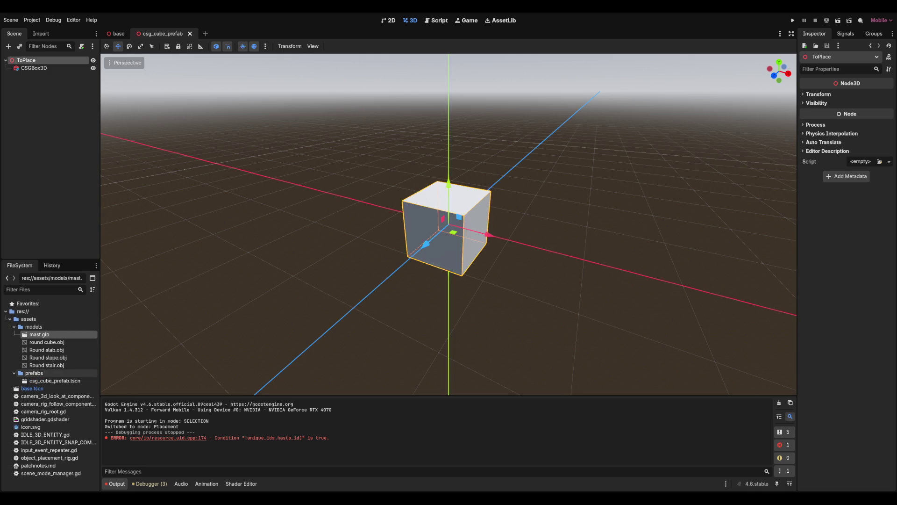
pyautogui.click(54, 381)
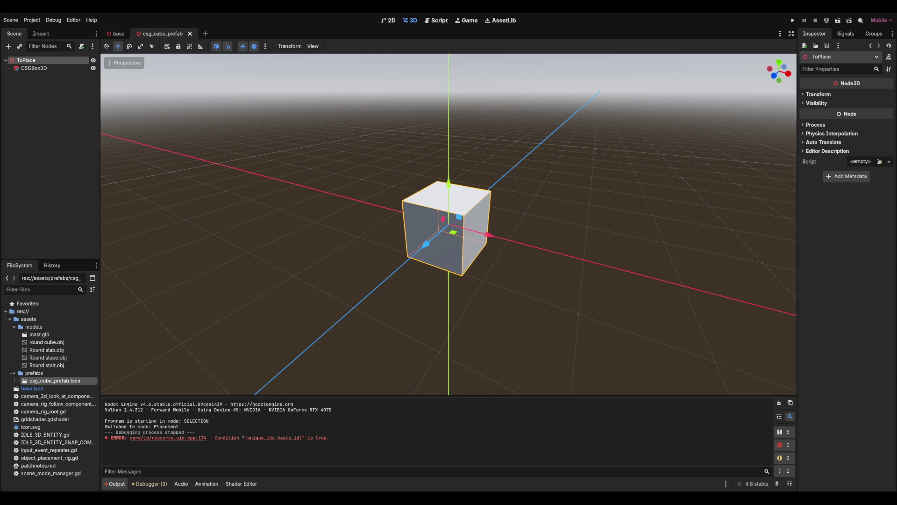
pyautogui.hotkey('ctrl', 'shift', 'w')
pyautogui.hotkey('ctrl', 'shift', 't')
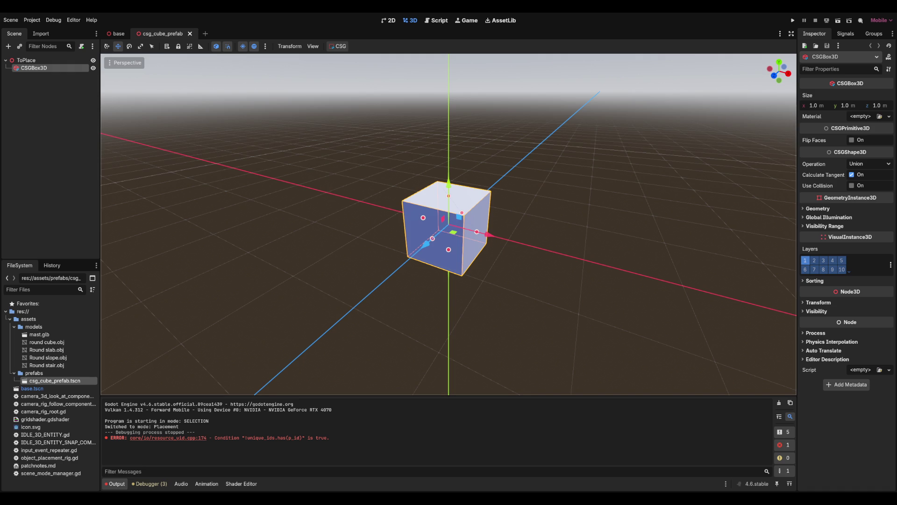
# Delete the CSGBox3D node from the cube prefab.
pyautogui.press('Delete')
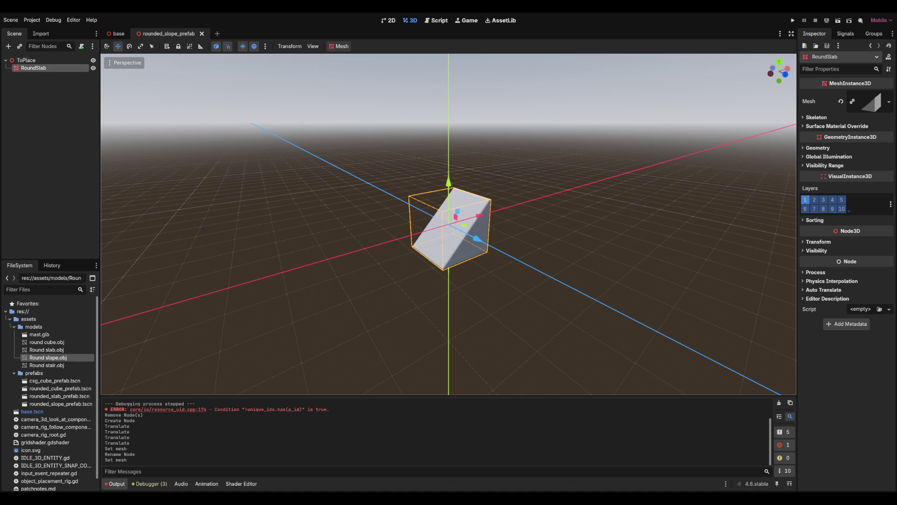
# Give RoundSlab the Round stair.obj mesh and inspect the stair model from several angles.
pyautogui.moveTo(47, 365)
pyautogui.mouseDown()
pyautogui.moveTo(75, 280)
pyautogui.moveTo(52, 70)
pyautogui.mouseUp()
pyautogui.scroll(3, 448, 224)
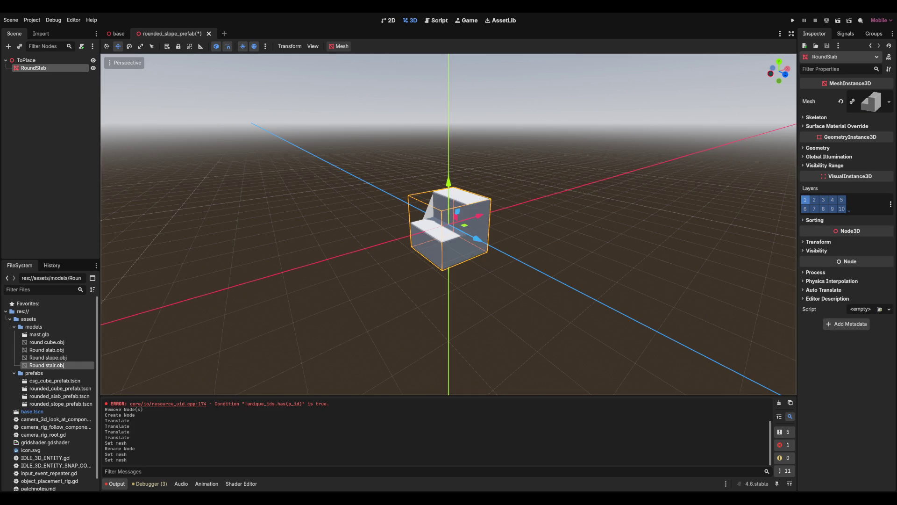
pyautogui.moveTo(449, 224); pyautogui.dragTo(790, 222)
pyautogui.scroll(2, 448, 225)
pyautogui.scroll(3, 449, 224)
pyautogui.scroll(-2, 449, 225)
pyautogui.moveTo(448, 224)
pyautogui.mouseDown()
pyautogui.moveTo(443, 192)
pyautogui.moveTo(471, 193)
pyautogui.mouseUp()
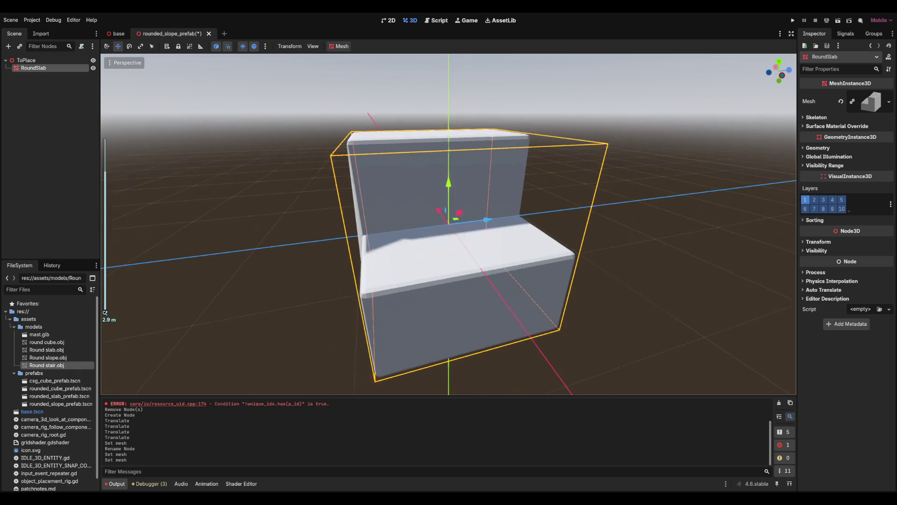
pyautogui.scroll(-3, 448, 224)
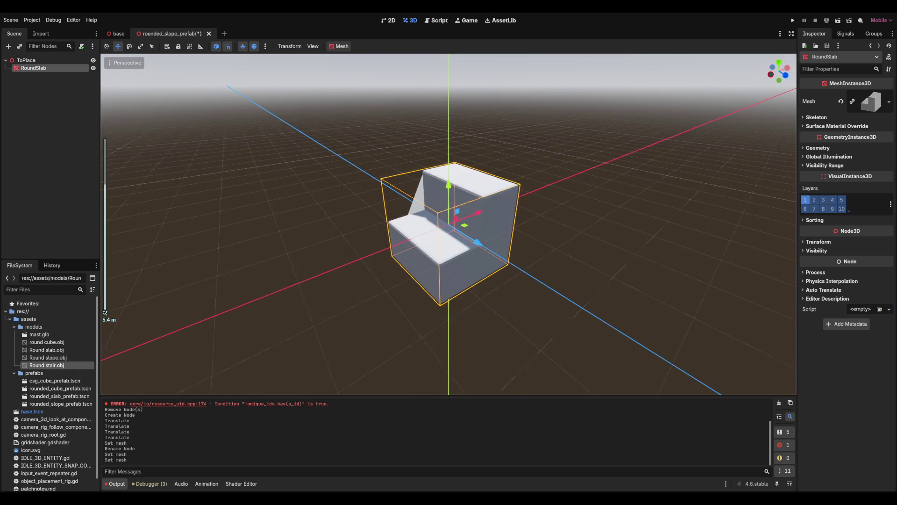
pyautogui.moveTo(449, 224)
pyautogui.mouseDown()
pyautogui.moveTo(471, 220)
pyautogui.moveTo(435, 221)
pyautogui.moveTo(482, 217)
pyautogui.moveTo(449, 220)
pyautogui.moveTo(446, 208)
pyautogui.mouseUp()
pyautogui.write('tair')
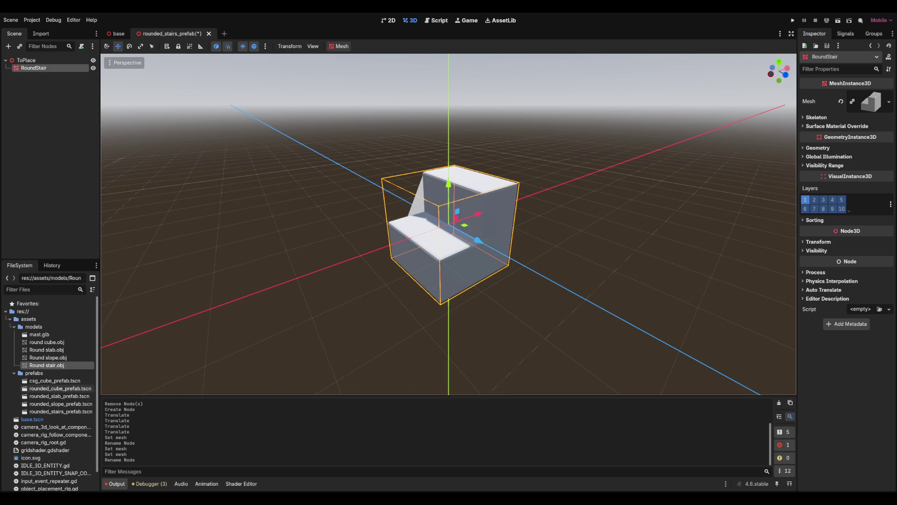
# Open rounded_slope_prefab.tscn and save it.
pyautogui.click(61, 404)
pyautogui.doubleClick(60, 403)
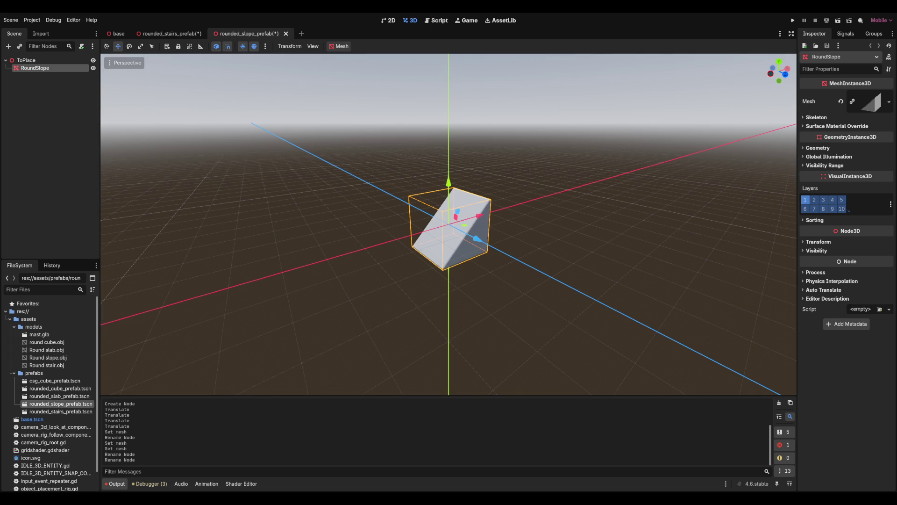
pyautogui.hotkey('ctrl', 's')
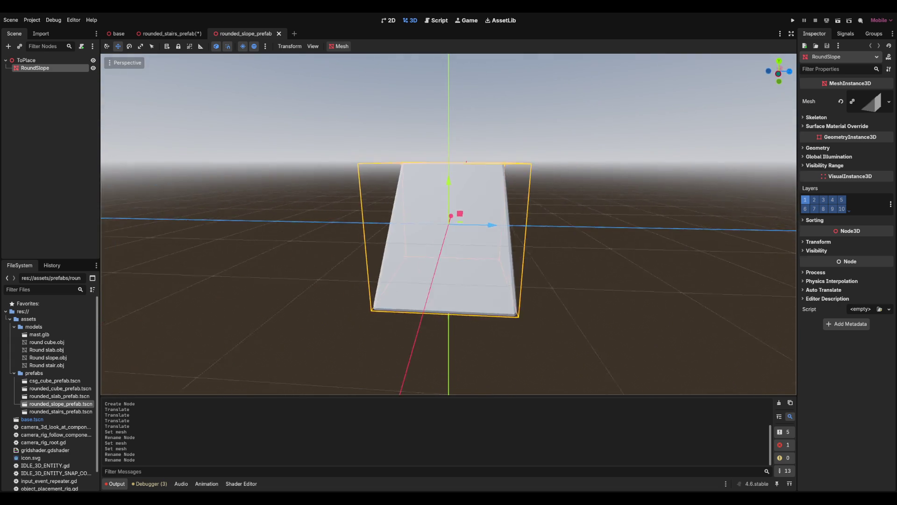
# Save the rounded_stairs_prefab scene and close both prefab tabs.
pyautogui.scroll(-3, 449, 225)
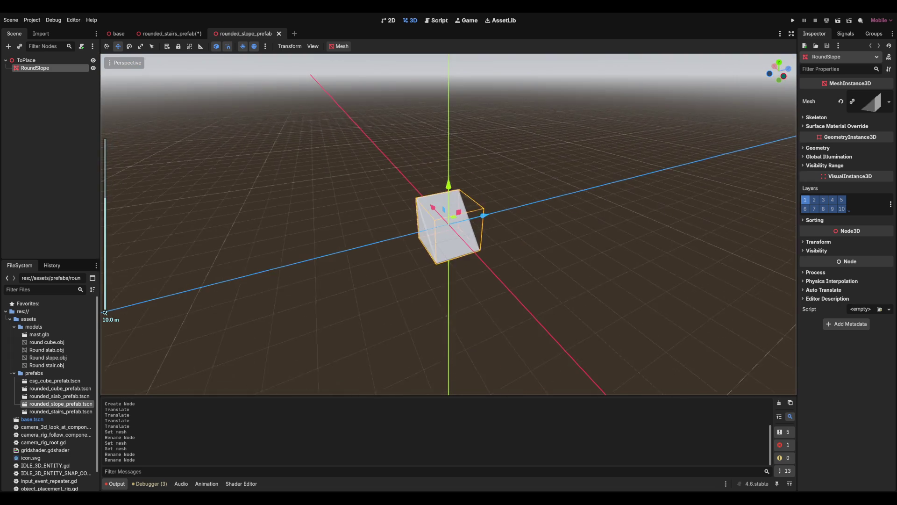
pyautogui.click(171, 34)
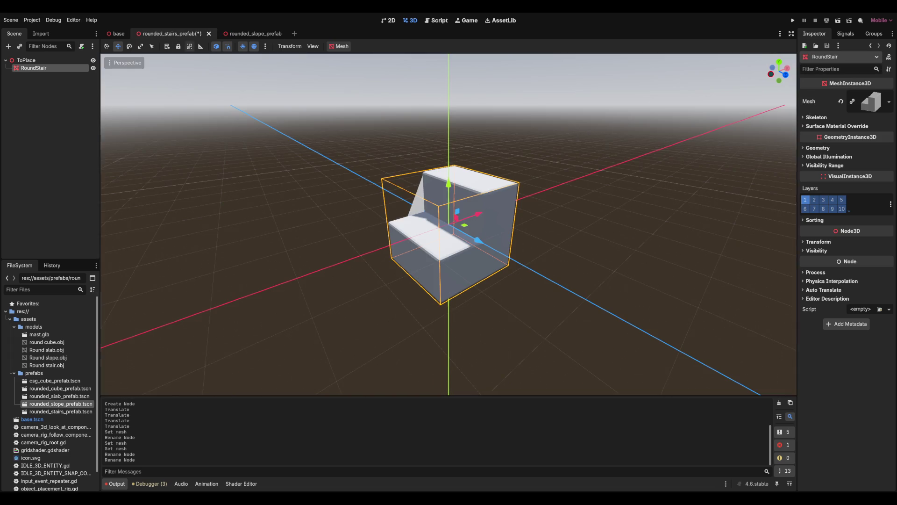
pyautogui.hotkey('ctrl', 's')
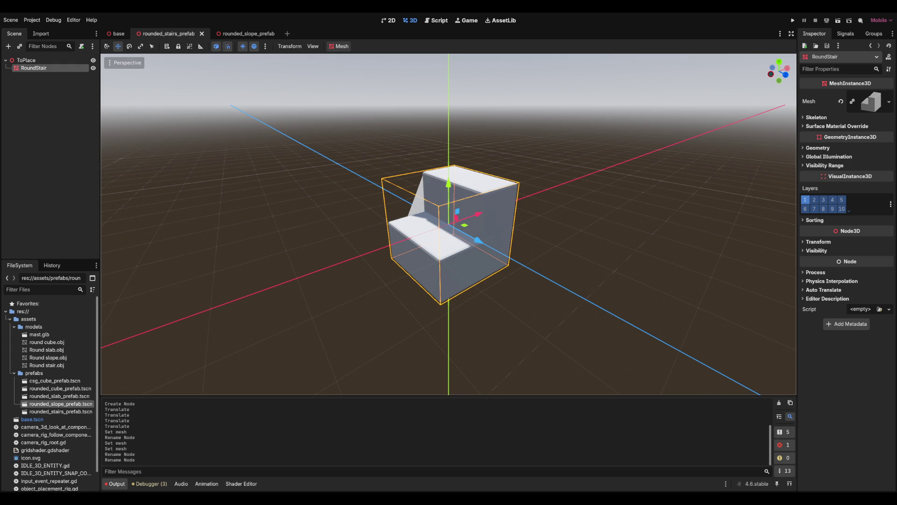
pyautogui.hotkey('ctrl', 'shift', 'w')
pyautogui.hotkey('ctrl', 'shift', 'w')
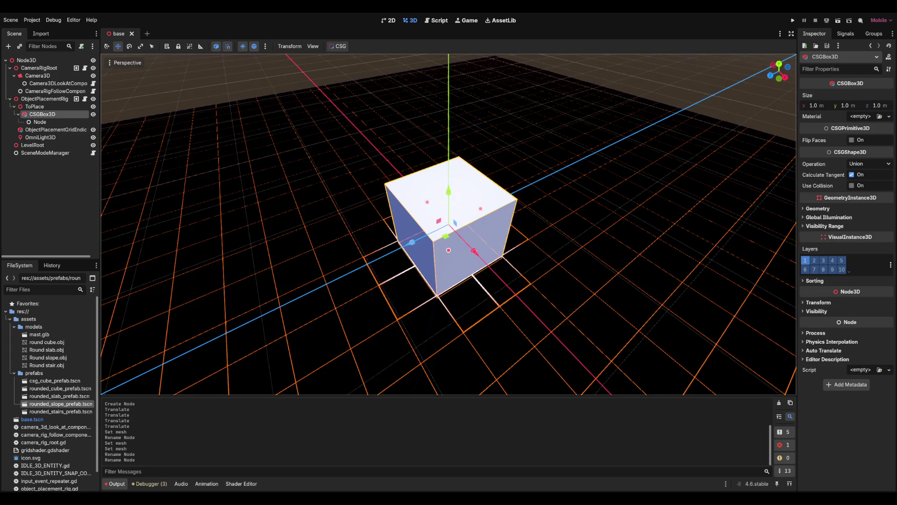
# Inspect ToPlace, ObjectPlacementRig and Round slab.obj, then open rounded_slab_prefab.tscn.
pyautogui.scroll(-2, 449, 224)
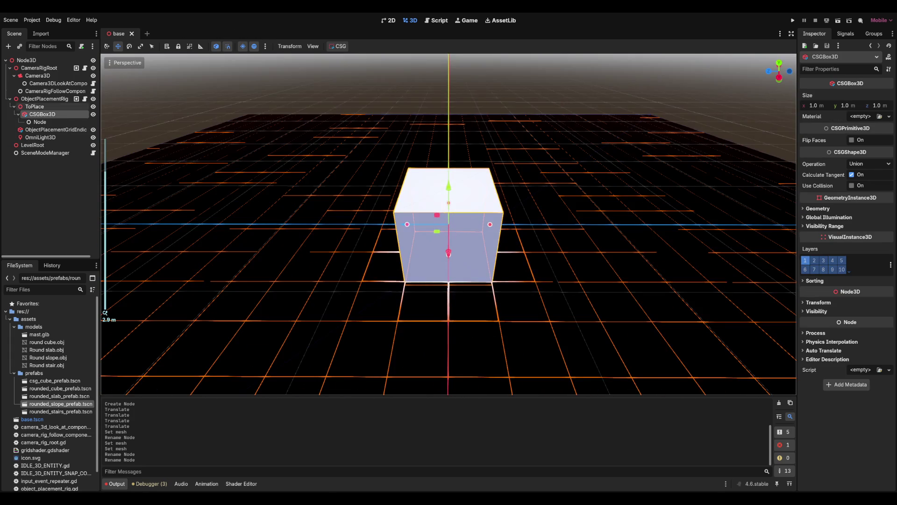
pyautogui.click(35, 106)
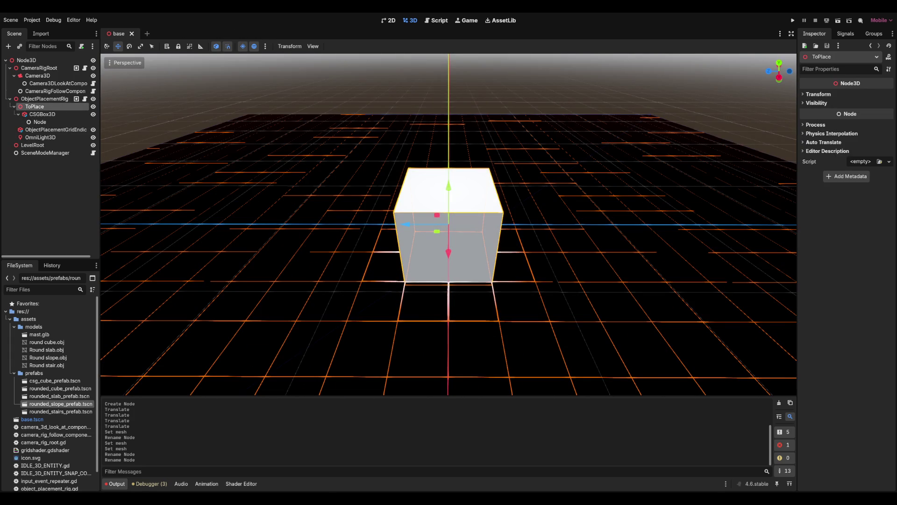
pyautogui.click(44, 98)
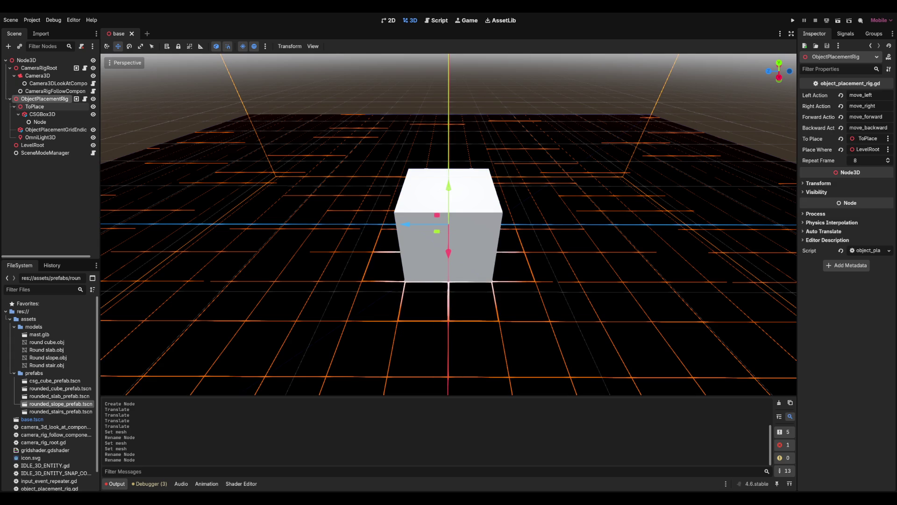
pyautogui.click(46, 349)
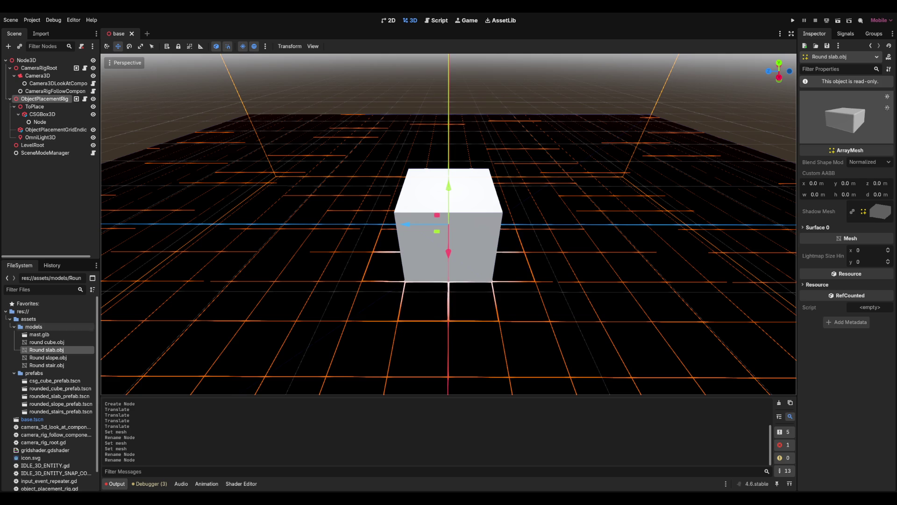
pyautogui.doubleClick(60, 396)
# Check the prefab's ToPlace root node, then switch back to the base scene.
pyautogui.click(26, 60)
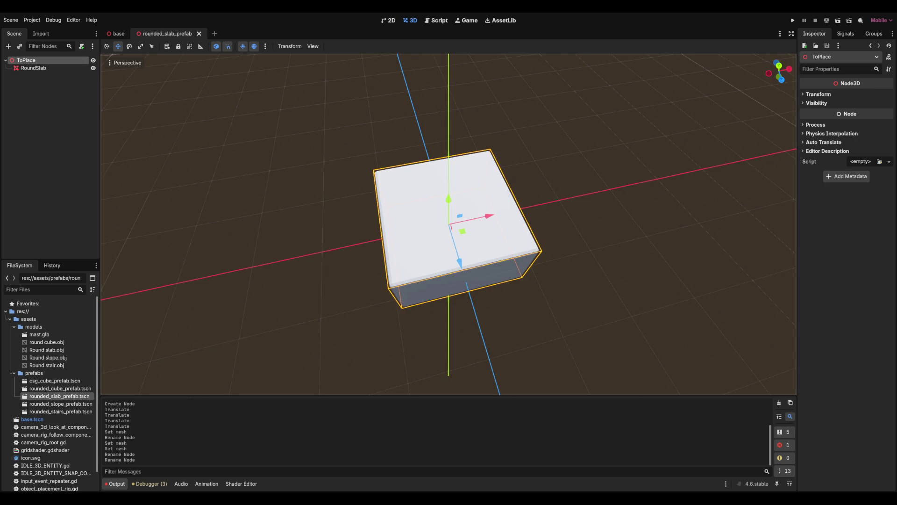
pyautogui.click(117, 33)
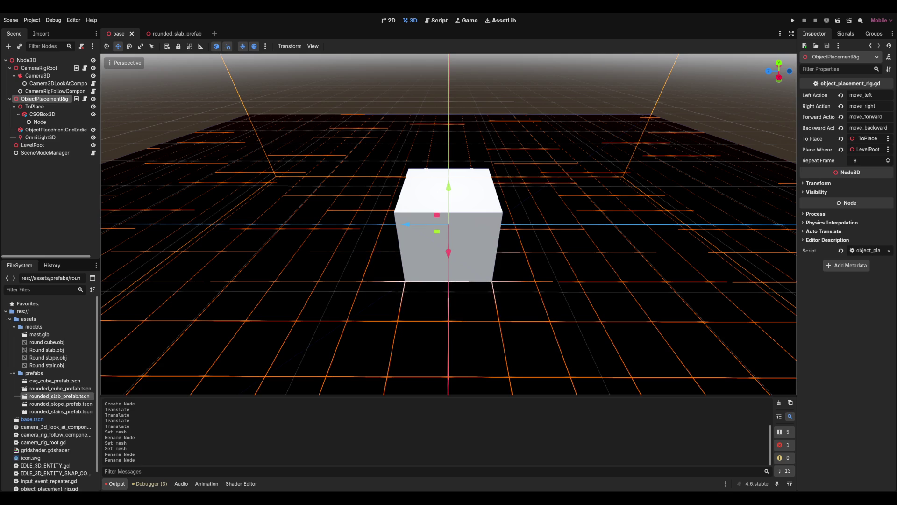
# Give ObjectPlacementRig a scene unique name and select the OmniLight3D node.
pyautogui.scroll(-3, 449, 224)
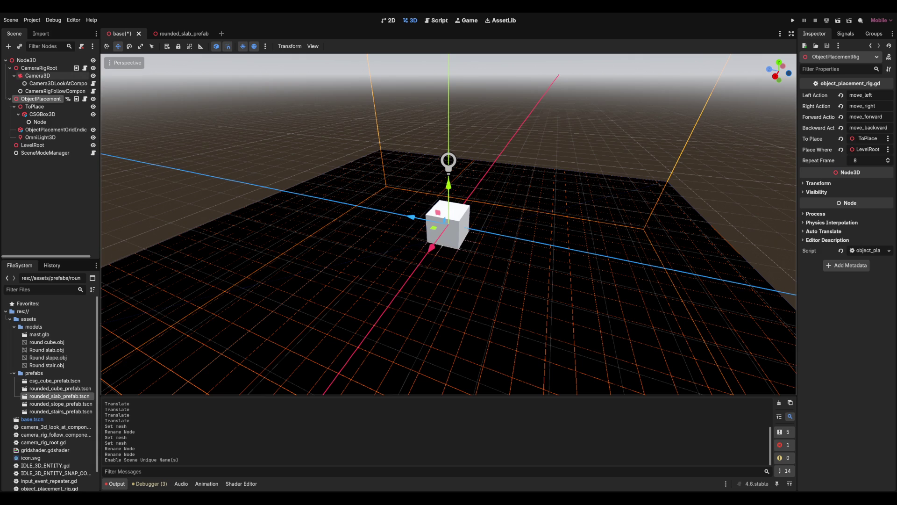
pyautogui.click(26, 60)
pyautogui.click(52, 129)
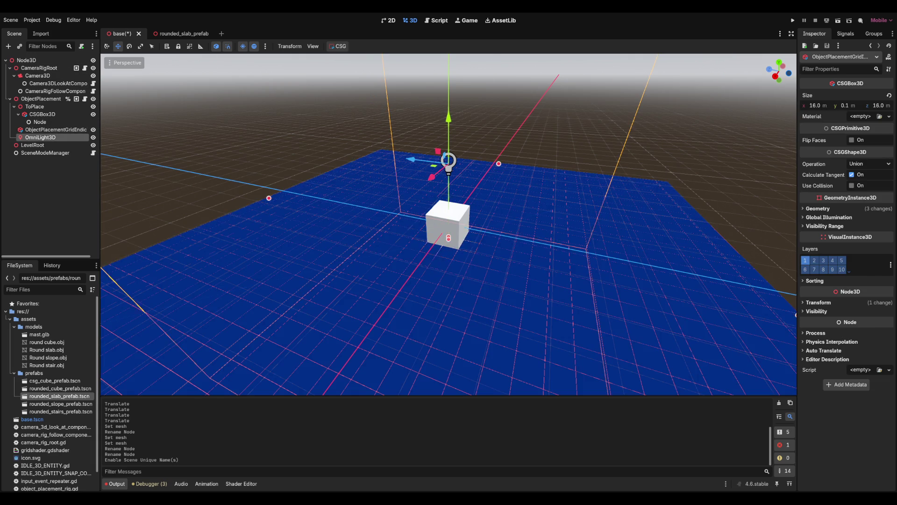
pyautogui.click(40, 137)
# Inspect the grid indicator and ToPlace nodes, then select the root Node3D.
pyautogui.click(51, 129)
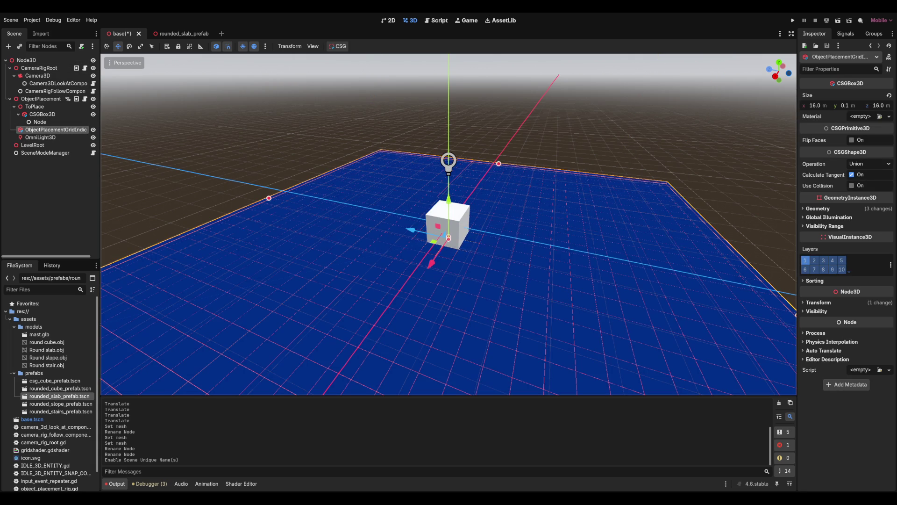
pyautogui.click(35, 107)
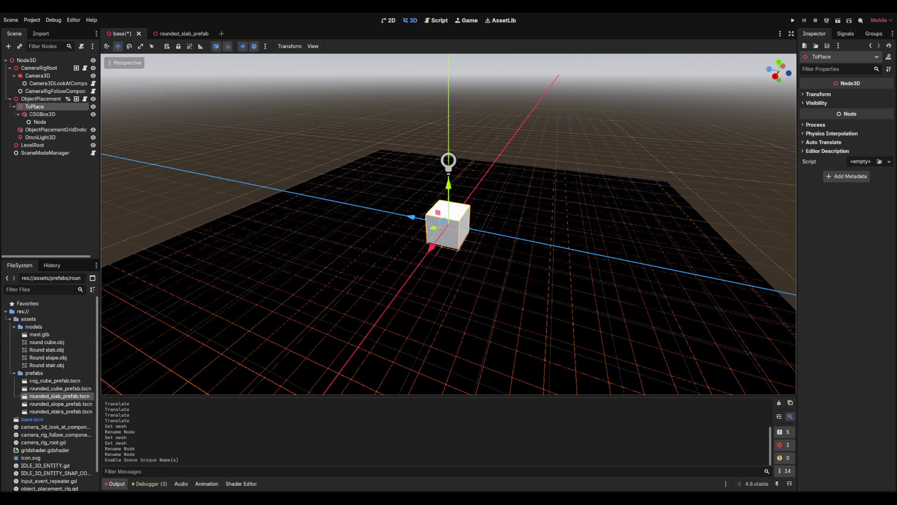
pyautogui.press('Escape')
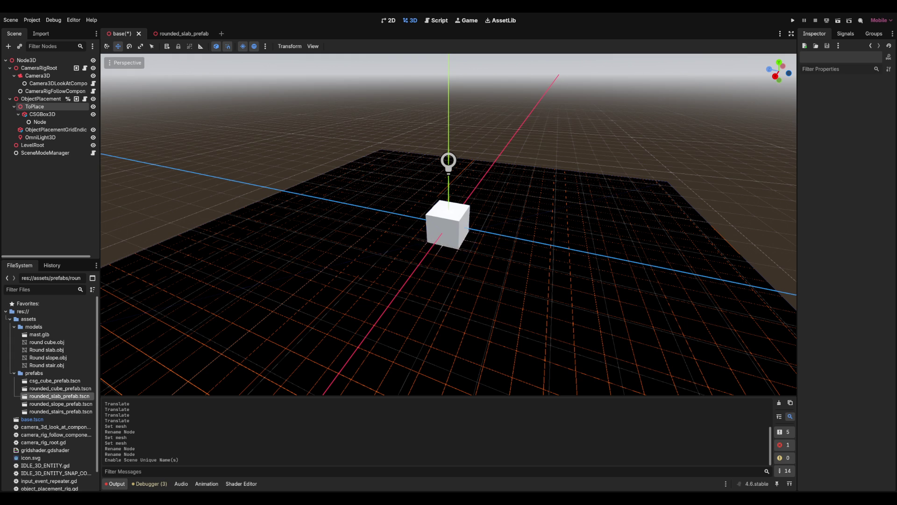
pyautogui.press('Up')
pyautogui.press('Up')
pyautogui.press('Up')
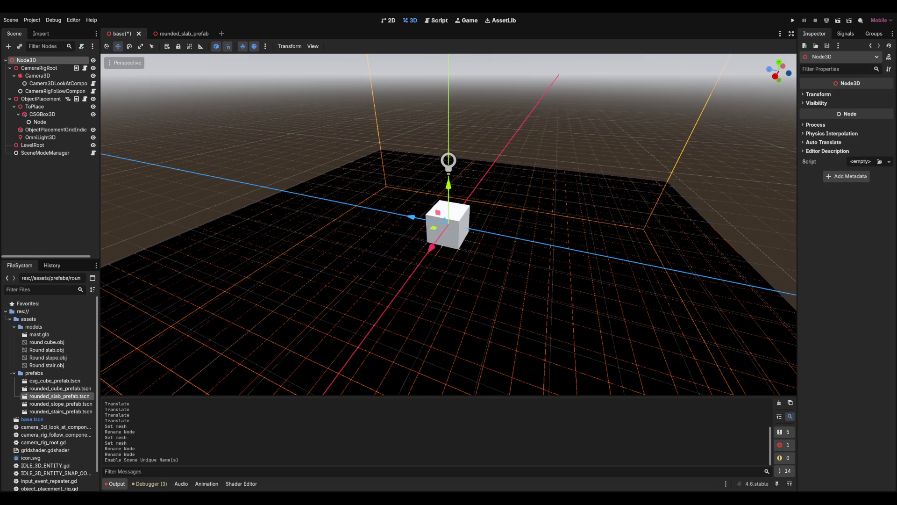
# Resize the BoxContainer into a wide rectangle in the 2D view with grid snapping on.
pyautogui.scroll(-5, 224, 68)
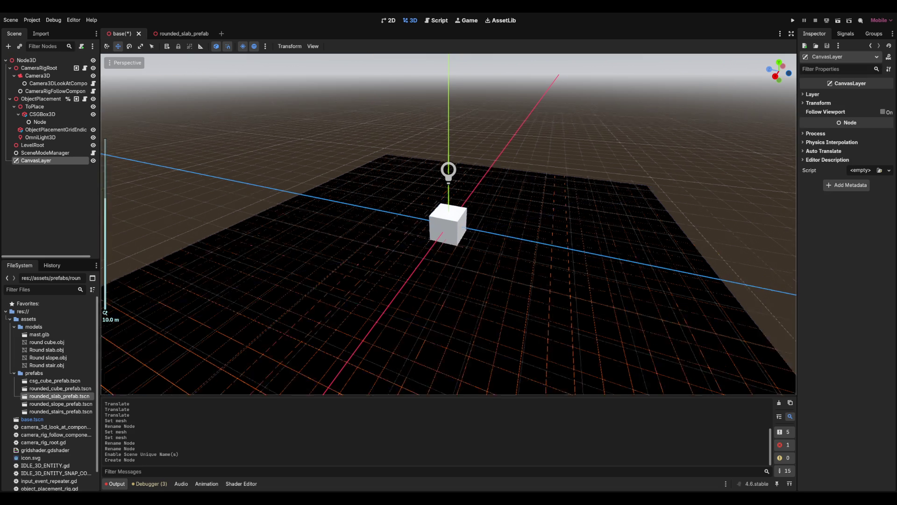
pyautogui.scroll(-5, 449, 224)
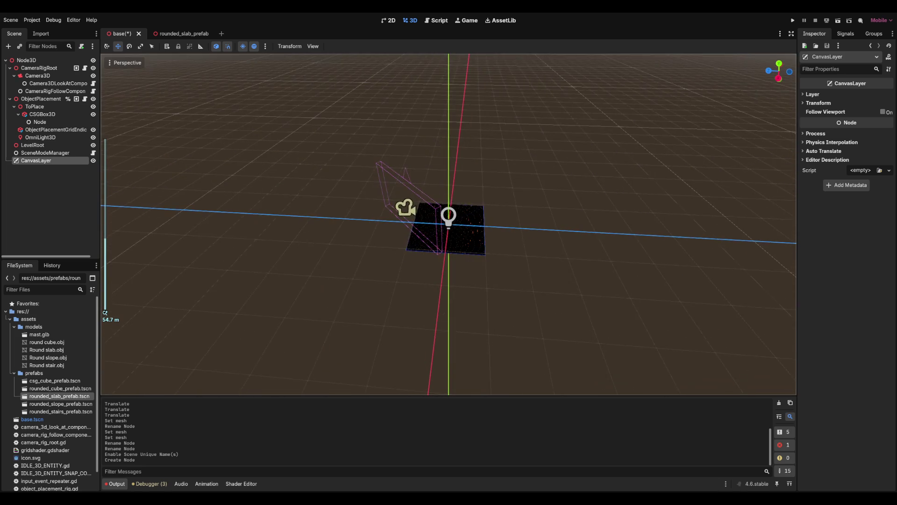
pyautogui.scroll(4, 449, 224)
pyautogui.moveTo(448, 224)
pyautogui.mouseDown()
pyautogui.moveTo(467, 196)
pyautogui.moveTo(420, 224)
pyautogui.mouseUp()
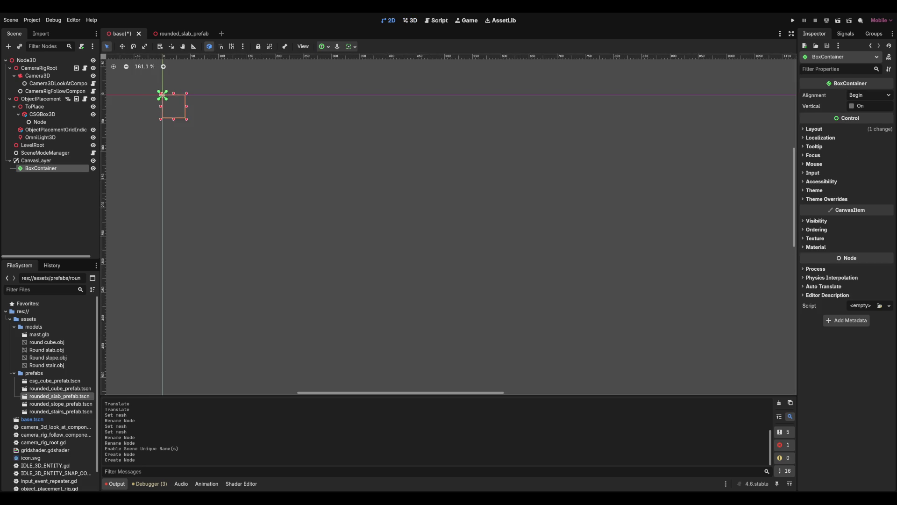
pyautogui.scroll(5, 328, 242)
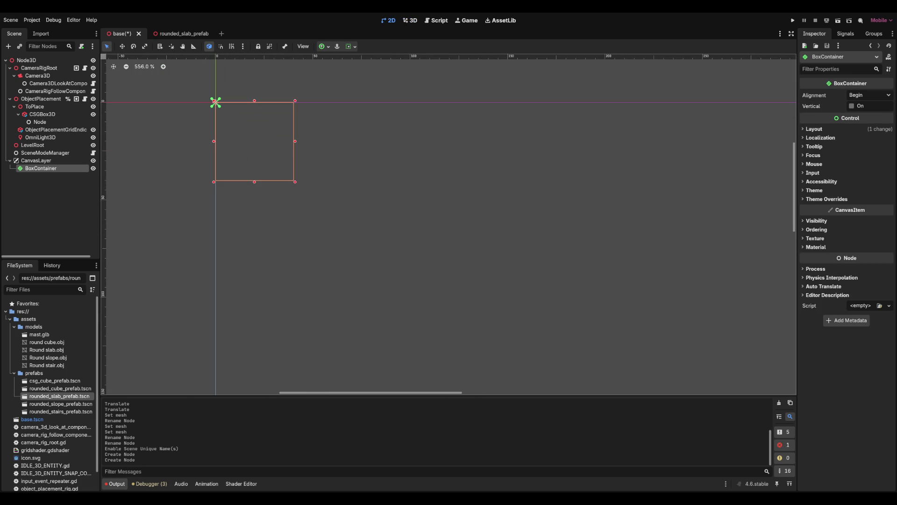
pyautogui.moveTo(295, 181)
pyautogui.mouseDown()
pyautogui.moveTo(486, 204)
pyautogui.moveTo(434, 163)
pyautogui.moveTo(507, 182)
pyautogui.moveTo(622, 181)
pyautogui.moveTo(716, 228)
pyautogui.mouseUp()
pyautogui.click(232, 46)
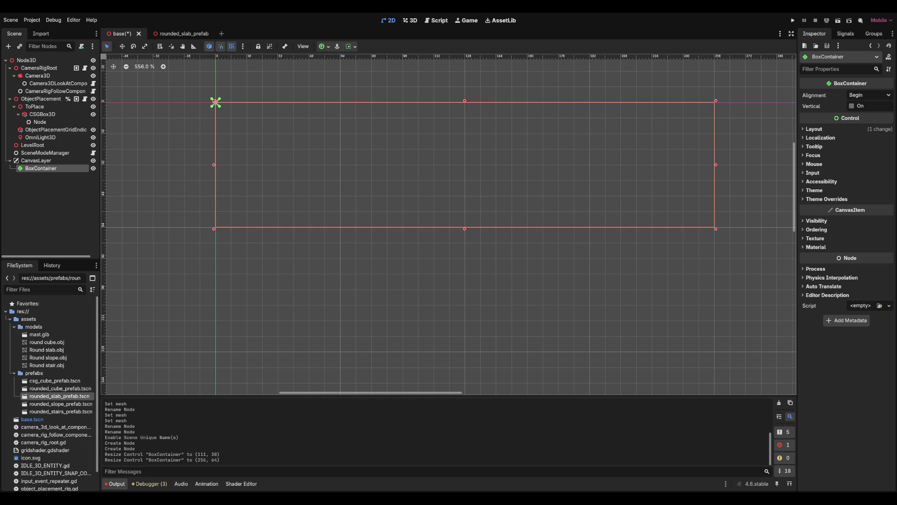
# Review the BoxContainer's layout and visibility properties, then reselect it under CanvasLayer.
pyautogui.click(814, 129)
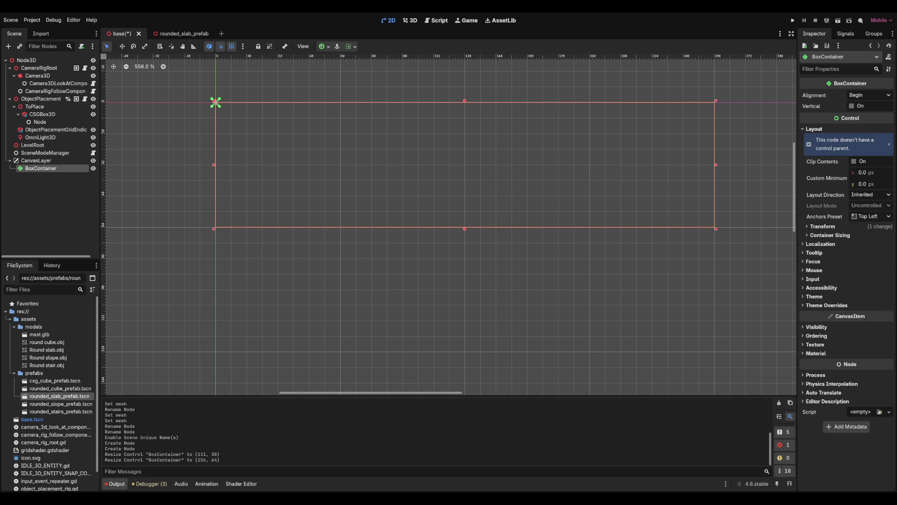
pyautogui.click(814, 129)
pyautogui.click(816, 221)
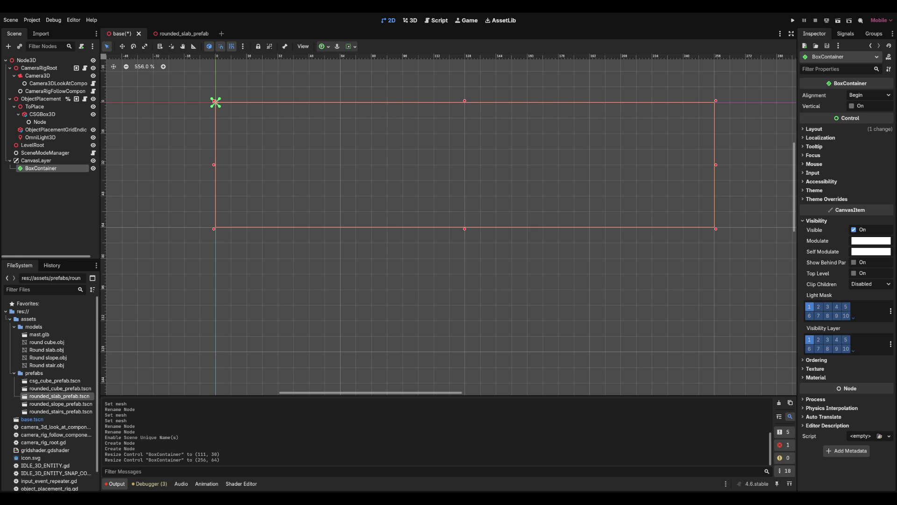
pyautogui.click(816, 221)
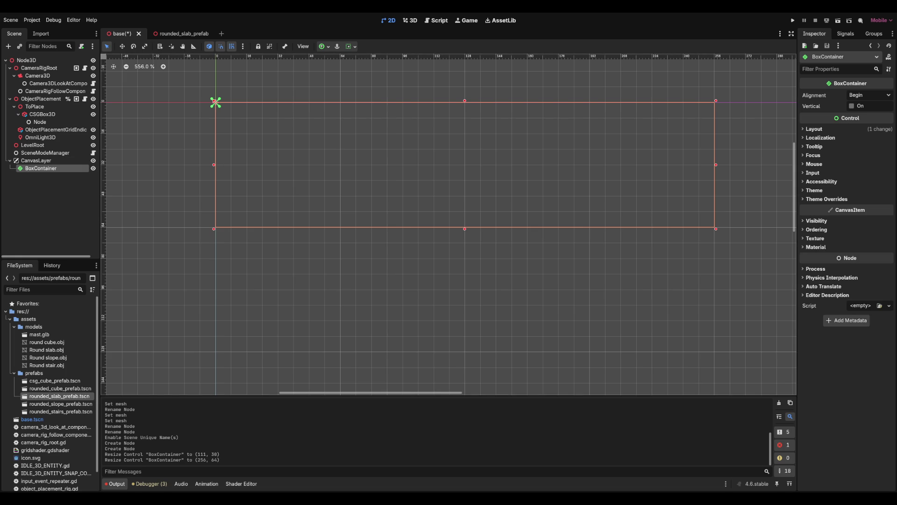
pyautogui.click(36, 161)
pyautogui.click(40, 168)
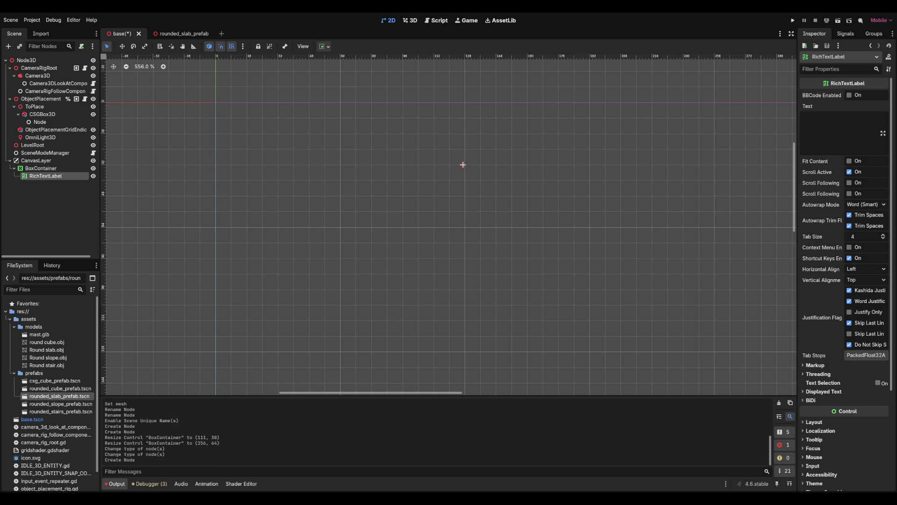
# Set the RichTextLabel's text to 'Edit Mode' and return to the 3D editor.
pyautogui.click(836, 119)
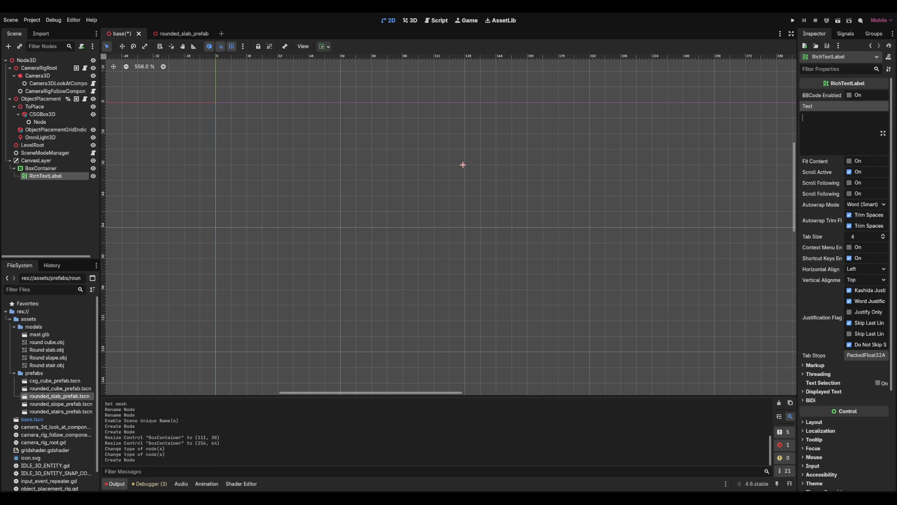
pyautogui.write('Edit Mode')
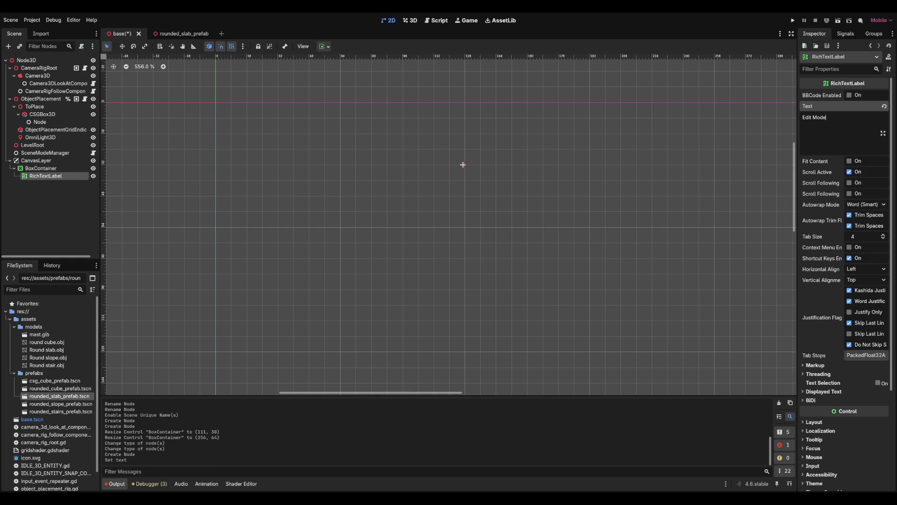
pyautogui.scroll(-10, 462, 165)
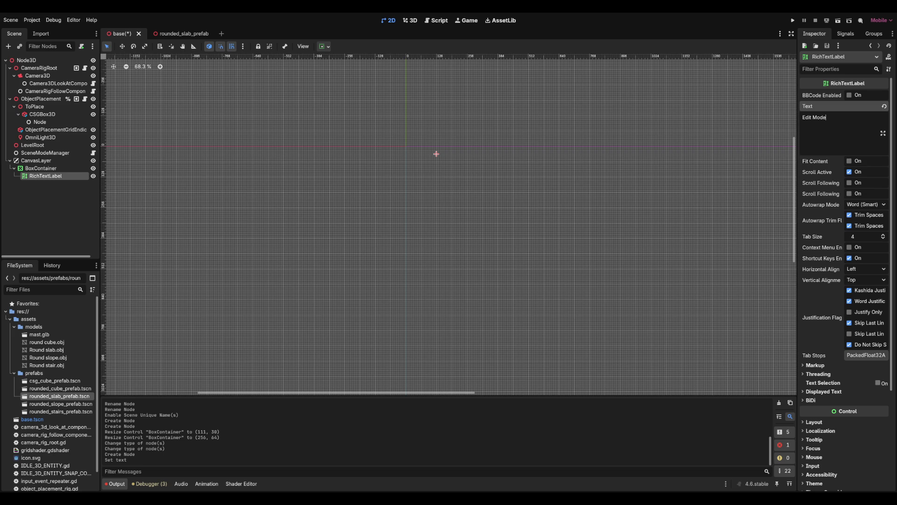
pyautogui.scroll(6, 525, 166)
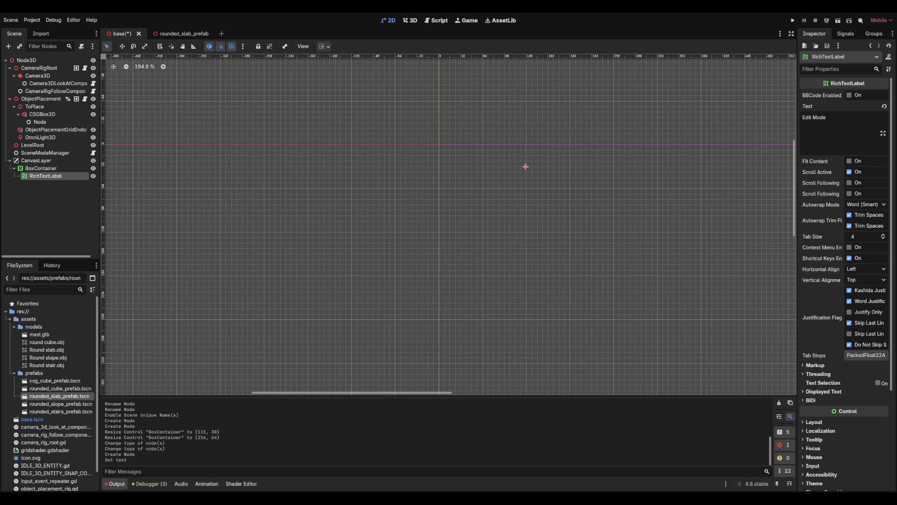
pyautogui.hotkey('ctrl', 'F2')
# Move the CanvasLayer higher in the scene tree.
pyautogui.scroll(5, 410, 200)
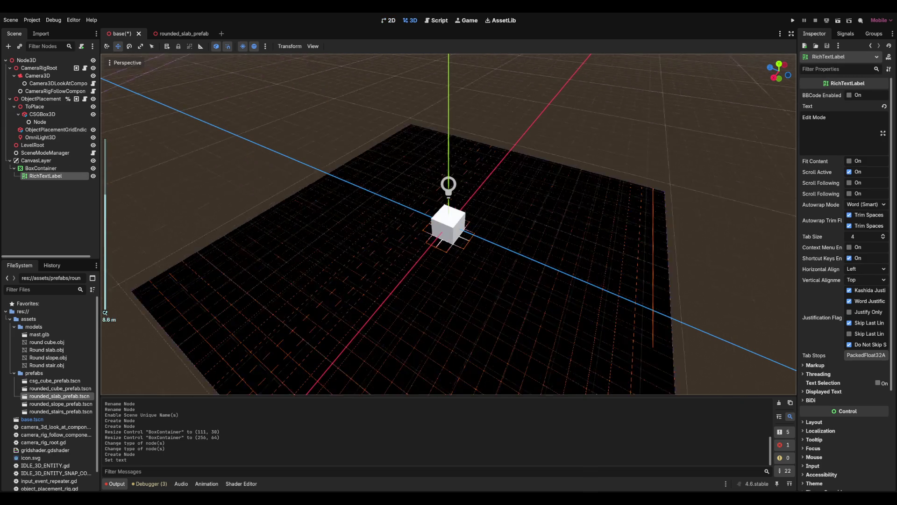
pyautogui.scroll(-5, 449, 224)
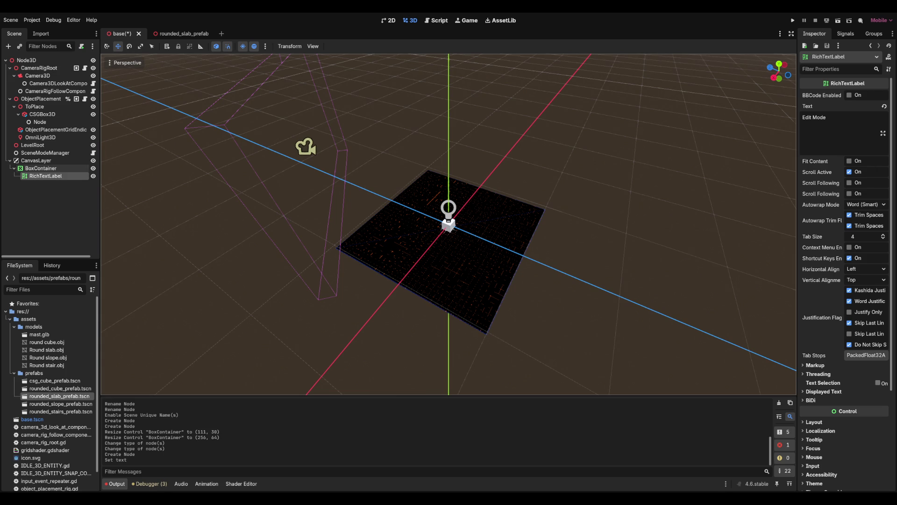
pyautogui.moveTo(31, 160); pyautogui.dragTo(41, 88)
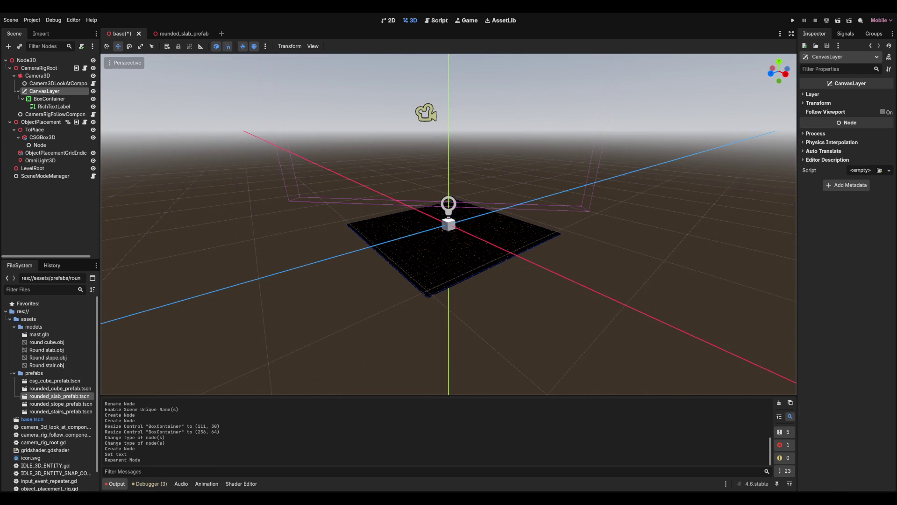
# Save and test-run the game, stop it, then switch to the 2D canvas.
pyautogui.press('F5')
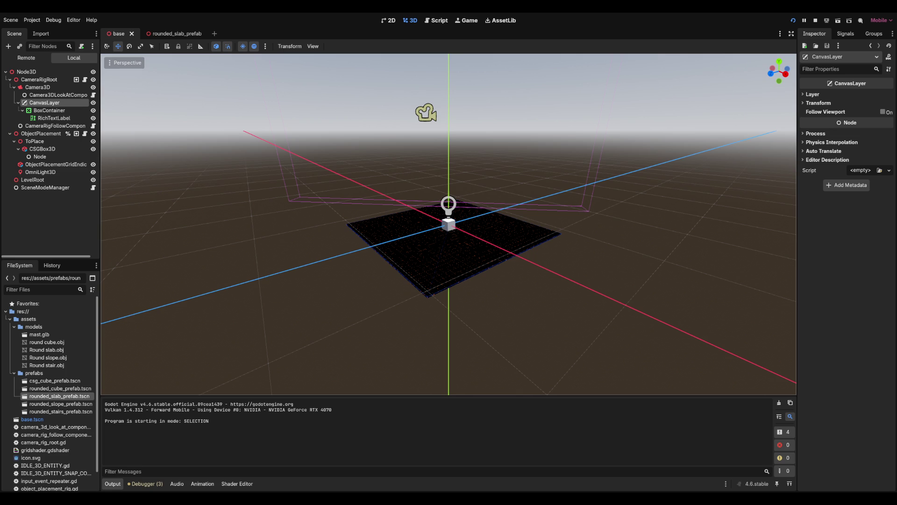
pyautogui.press('F8')
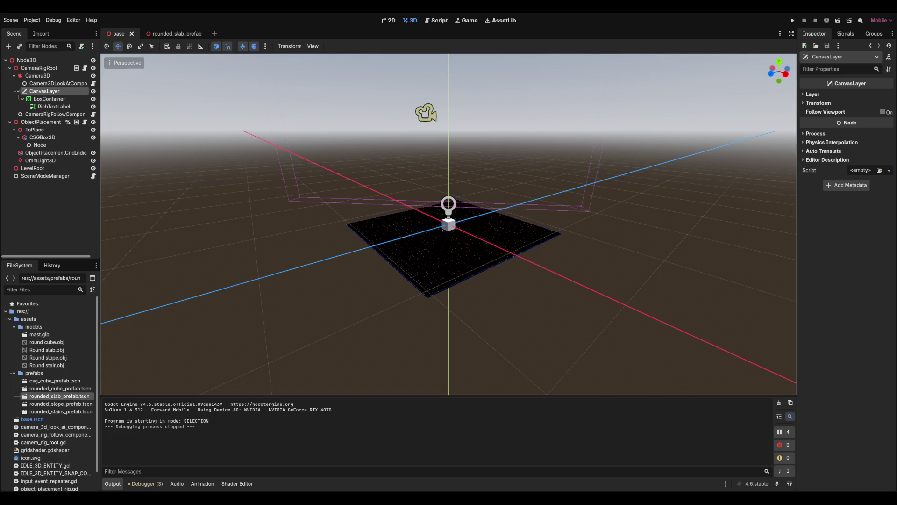
pyautogui.hotkey('ctrl', 'F1')
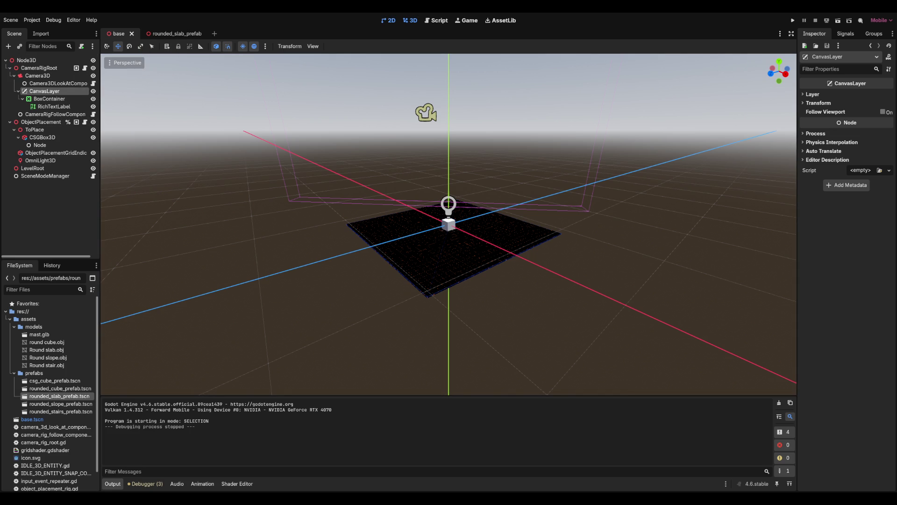
pyautogui.scroll(4, 281, 256)
# Turn the RichTextLabel's content fitting back off.
pyautogui.click(53, 106)
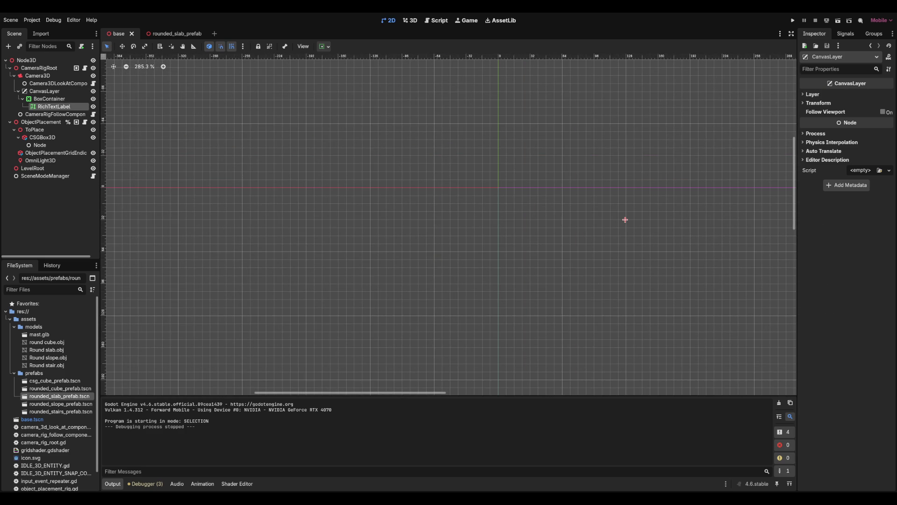
pyautogui.scroll(8, 625, 219)
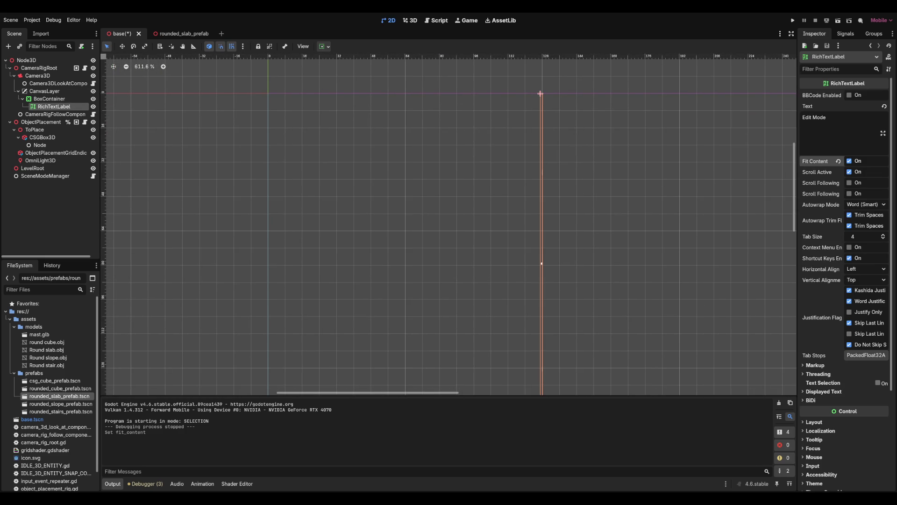
pyautogui.press('space')
# Make the BoxContainer use top-left positioning with a 300 px minimum width.
pyautogui.click(49, 99)
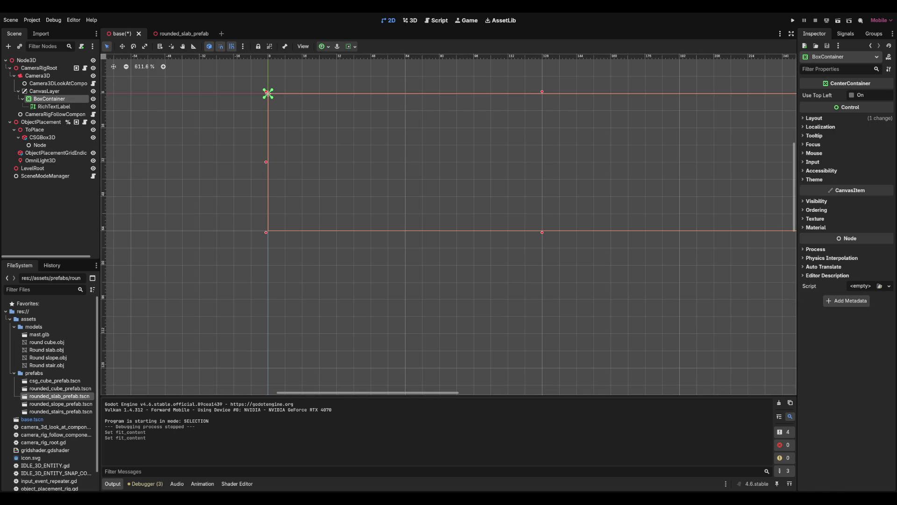
pyautogui.click(814, 117)
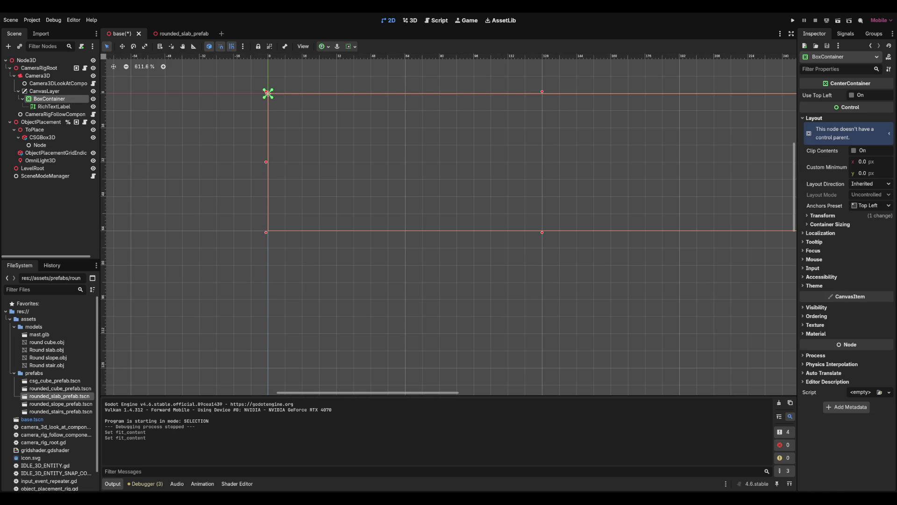
pyautogui.click(851, 95)
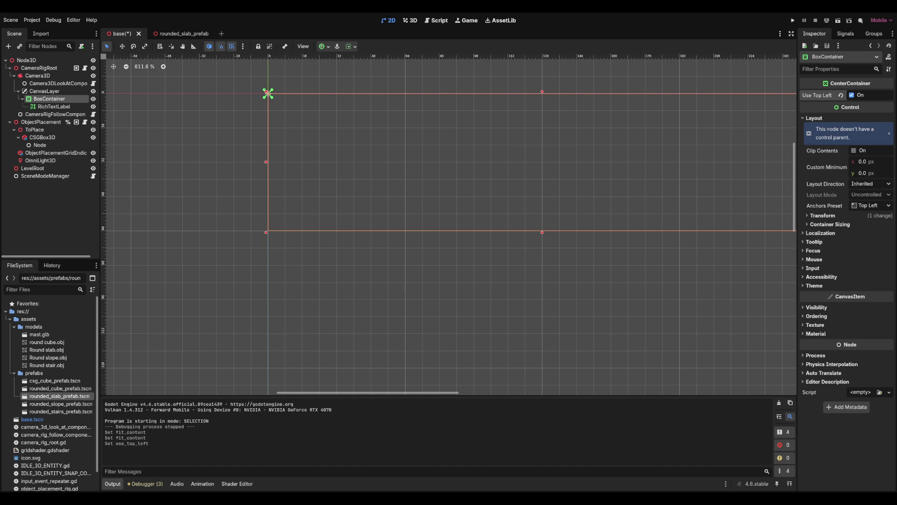
pyautogui.click(864, 161)
pyautogui.write('300')
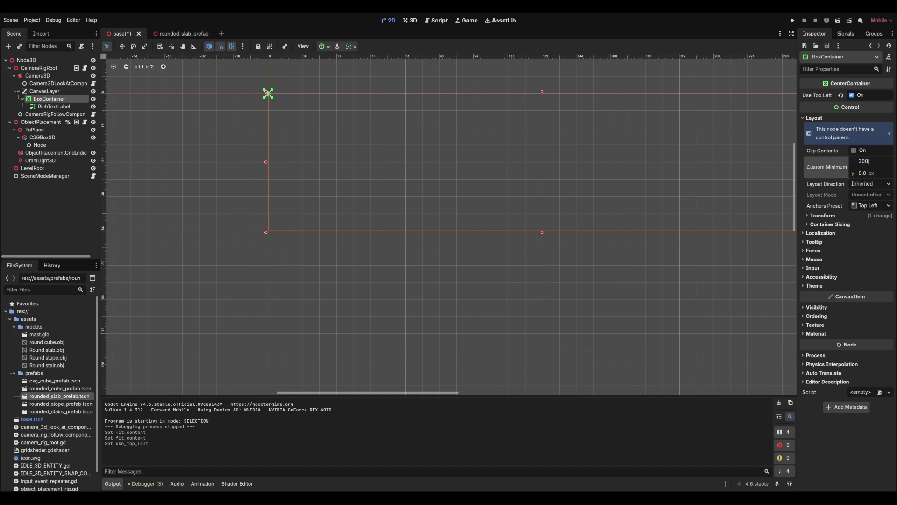
pyautogui.press('Return')
# Check the container's resulting size and position, then reselect the RichTextLabel.
pyautogui.scroll(-5, 607, 164)
pyautogui.hscroll(5, 448, 224)
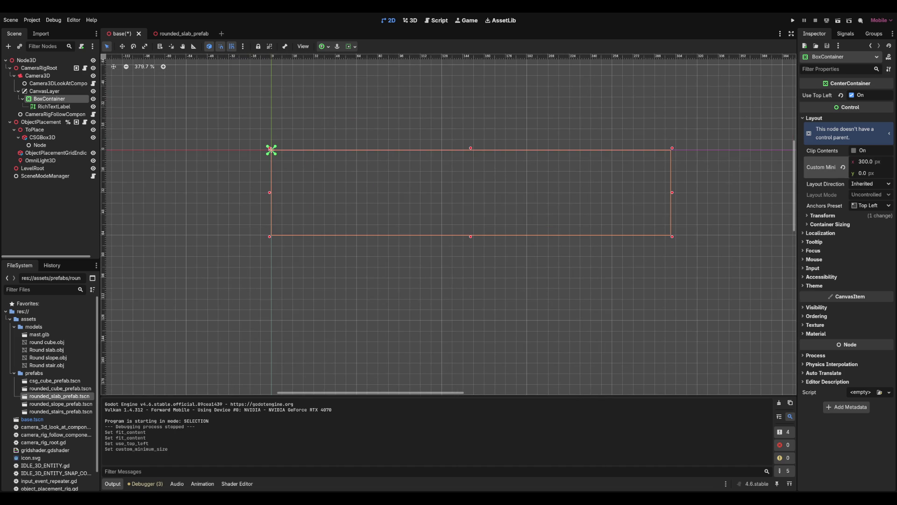
pyautogui.click(822, 216)
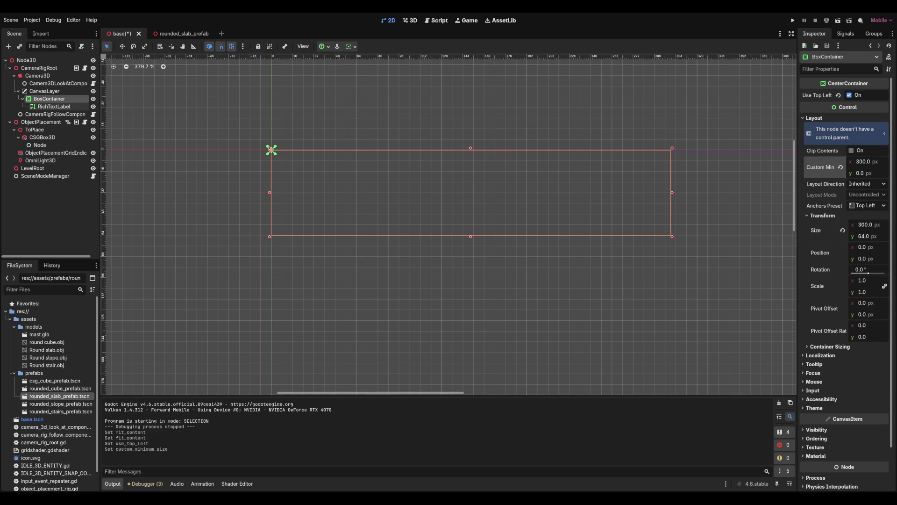
pyautogui.click(53, 107)
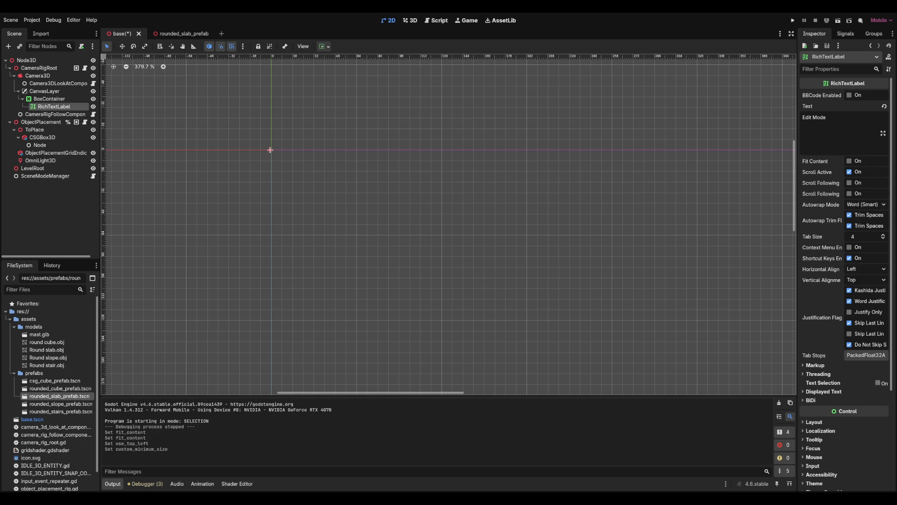
# Browse the RichTextLabel's displayed text and markup settings in the Inspector.
pyautogui.scroll(-4, 822, 261)
pyautogui.click(823, 260)
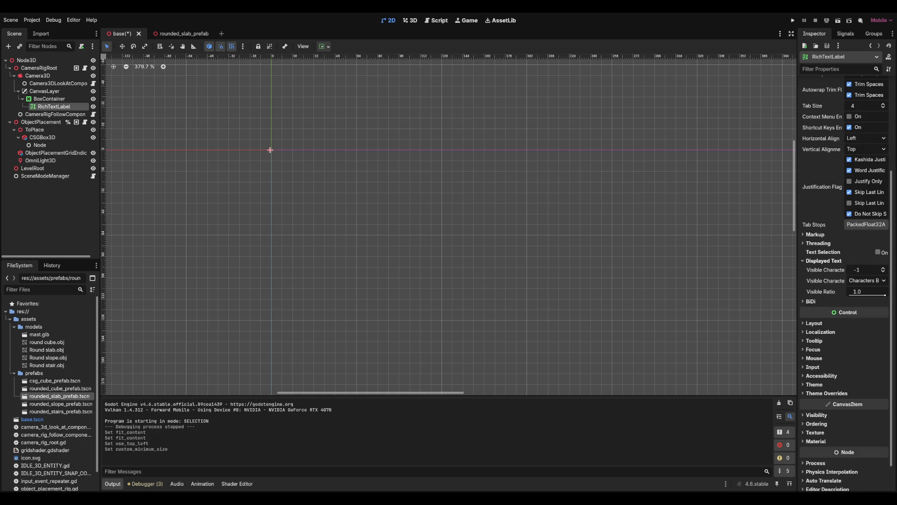
pyautogui.click(824, 260)
pyautogui.click(815, 234)
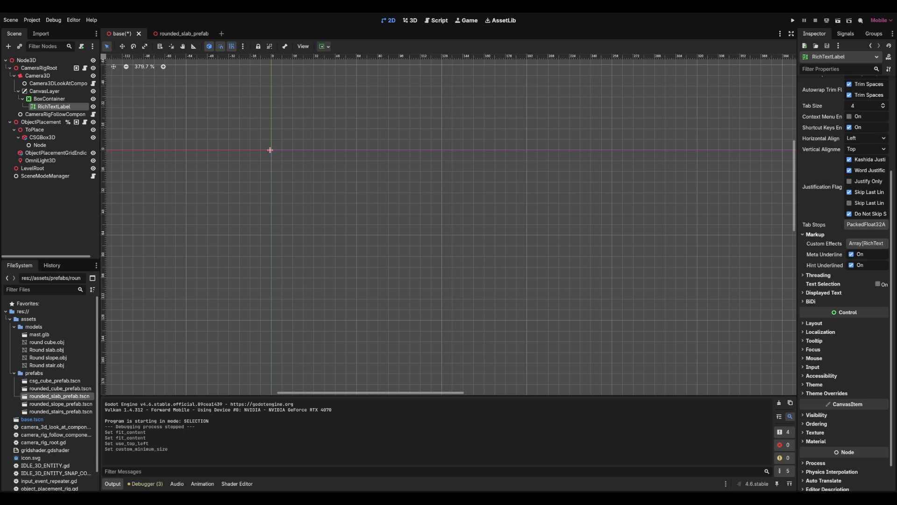
pyautogui.click(814, 234)
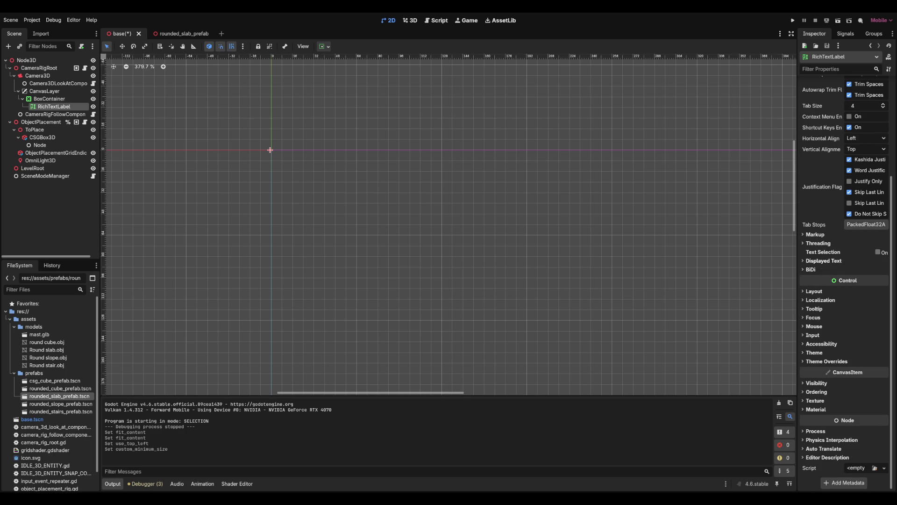
pyautogui.click(823, 261)
pyautogui.click(823, 261)
pyautogui.click(818, 242)
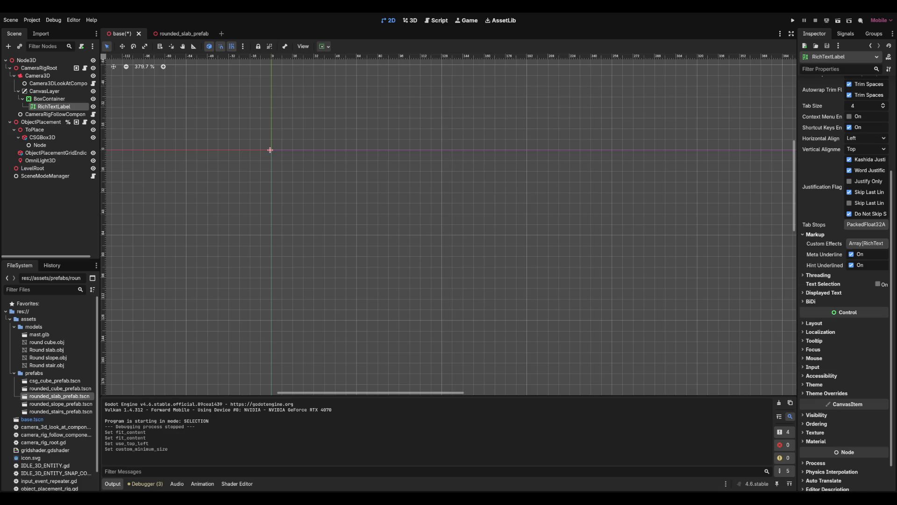
pyautogui.click(818, 243)
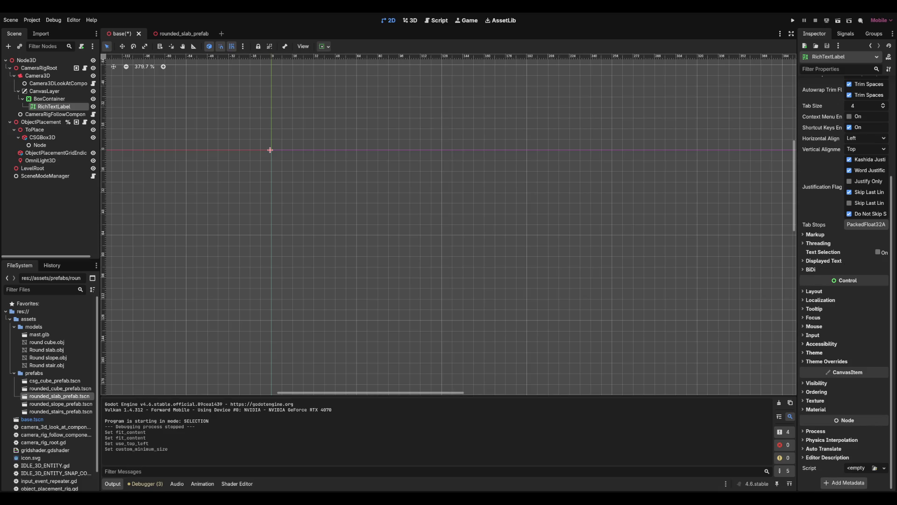
# Open the label's theme overrides to view its font overrides.
pyautogui.click(814, 353)
pyautogui.click(814, 353)
pyautogui.click(826, 361)
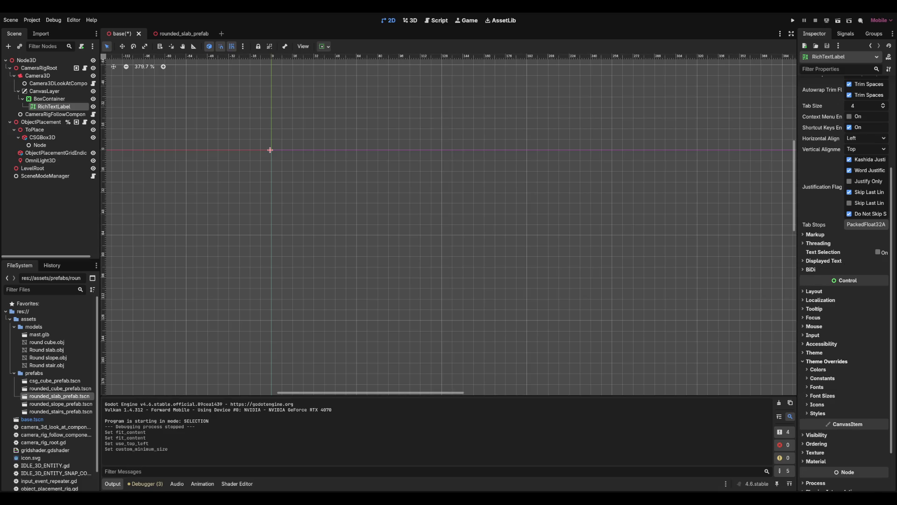
pyautogui.click(817, 386)
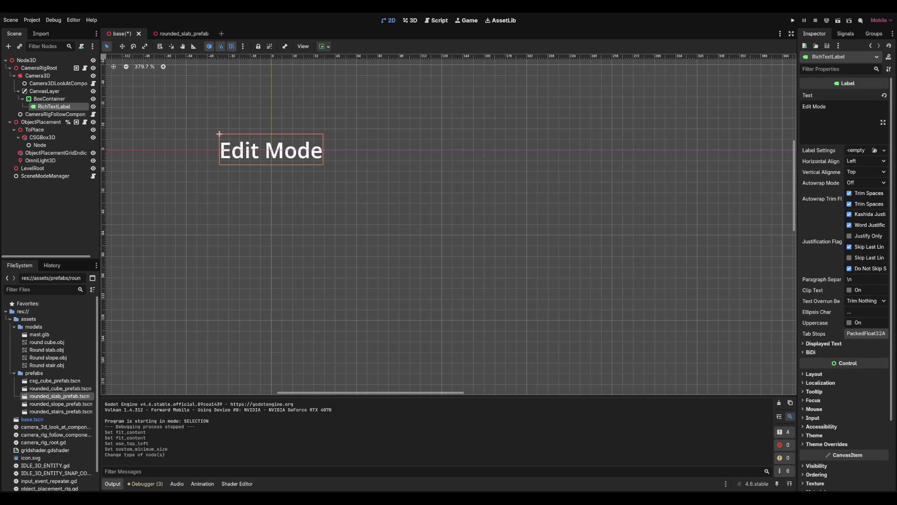
pyautogui.scroll(4, 449, 225)
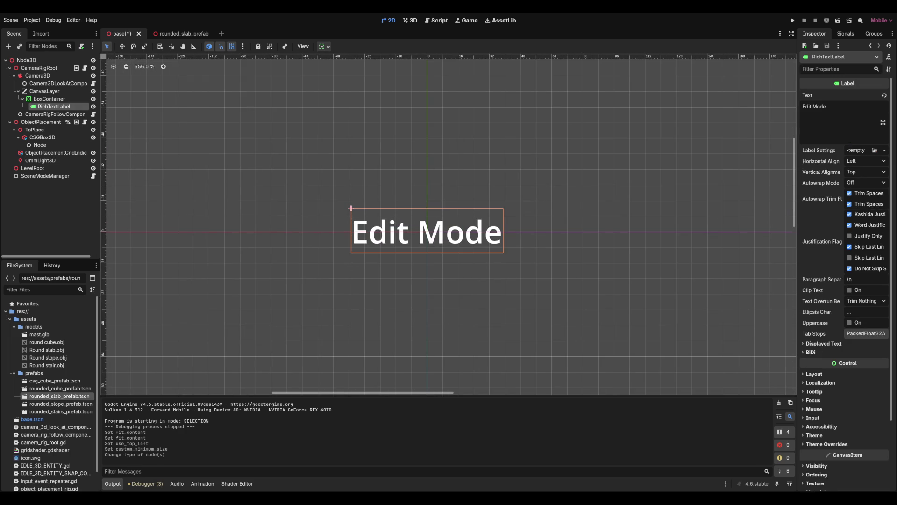
# Select the BoxContainer and undo its top-left positioning.
pyautogui.click(49, 99)
pyautogui.click(56, 114)
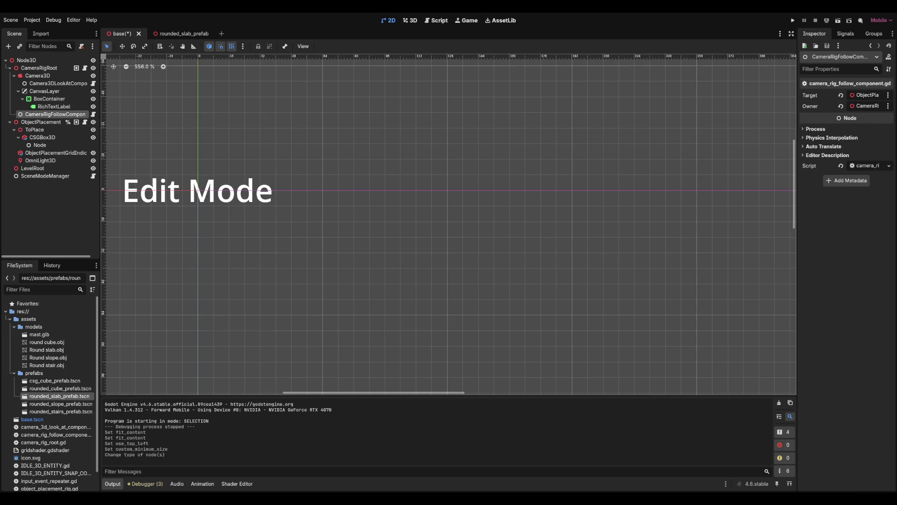
pyautogui.click(123, 168)
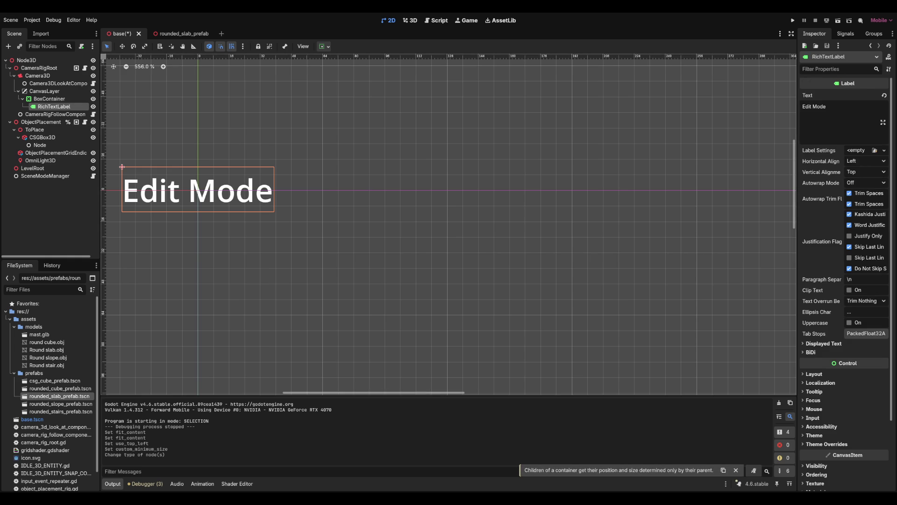
pyautogui.click(197, 189)
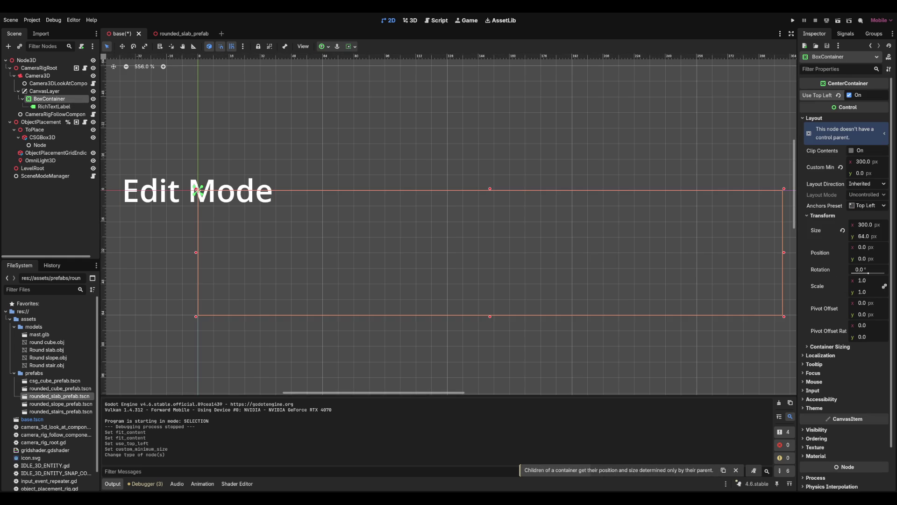
pyautogui.hotkey('ctrl', 'z')
# Save and test-run the game, stop it, then select the Edit Mode label.
pyautogui.press('F5')
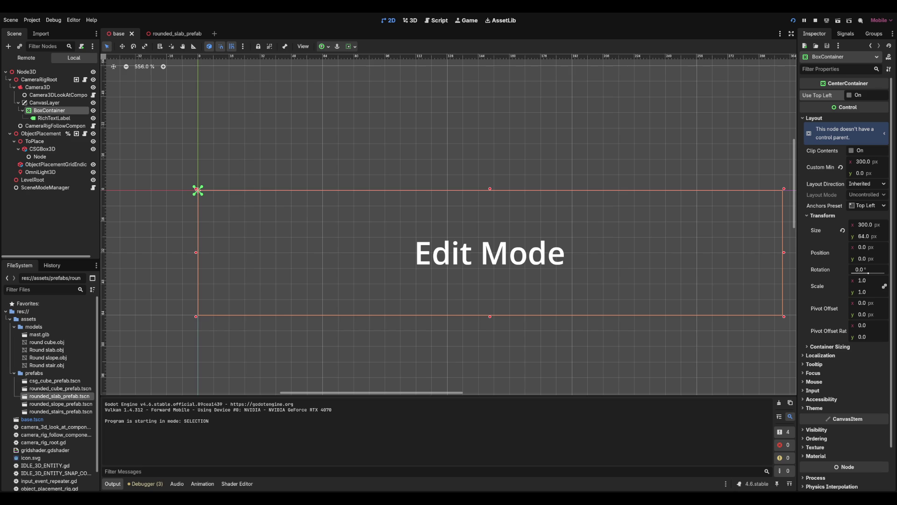
pyautogui.press('F8')
pyautogui.click(54, 106)
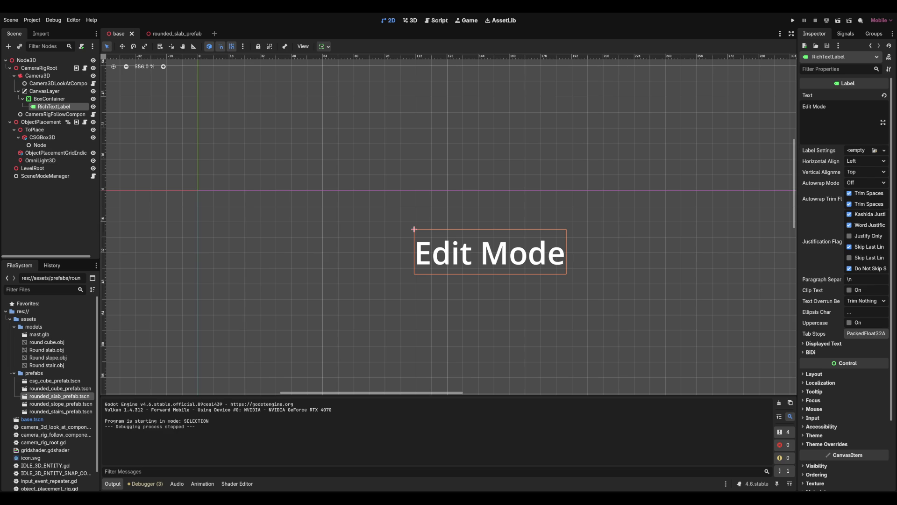
# Rename the label to ModeDisplay and give it new label settings with font size 32.
pyautogui.write('ModeDisplay')
pyautogui.press('Return')
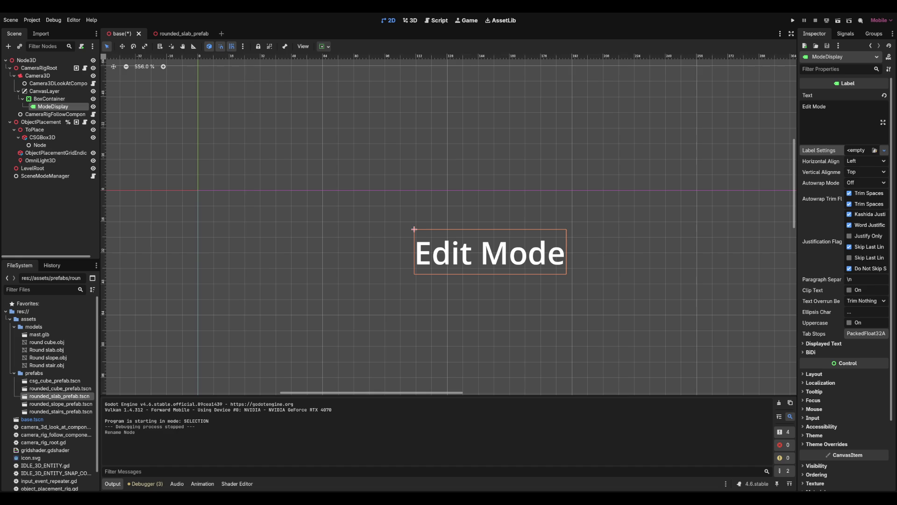
pyautogui.click(860, 150)
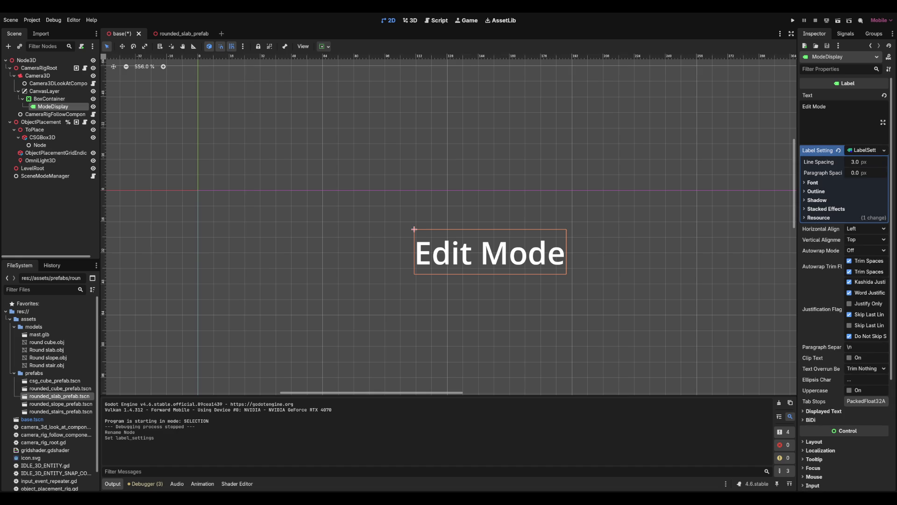
pyautogui.click(813, 182)
pyautogui.click(865, 202)
pyautogui.write('32')
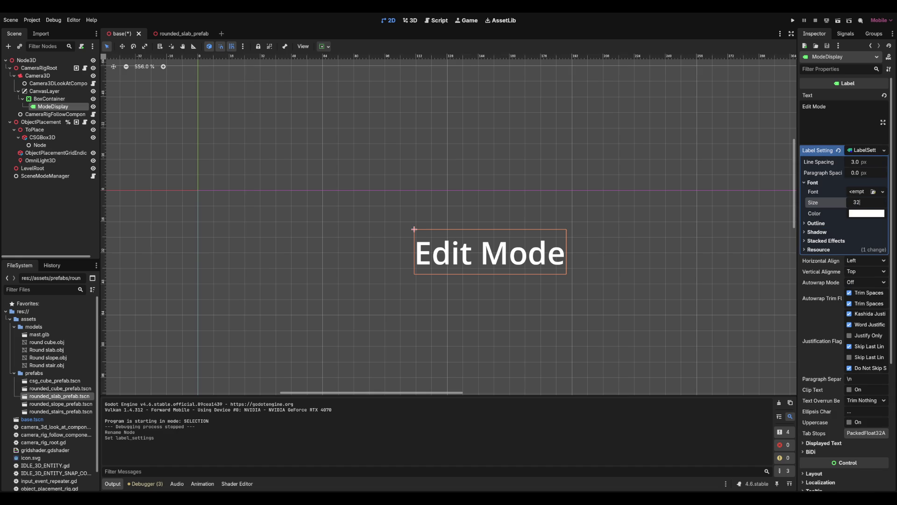
pyautogui.press('Return')
# Save the scene, run it, and toggle Placement/Selection modes three times before stopping.
pyautogui.hotkey('ctrl', 's')
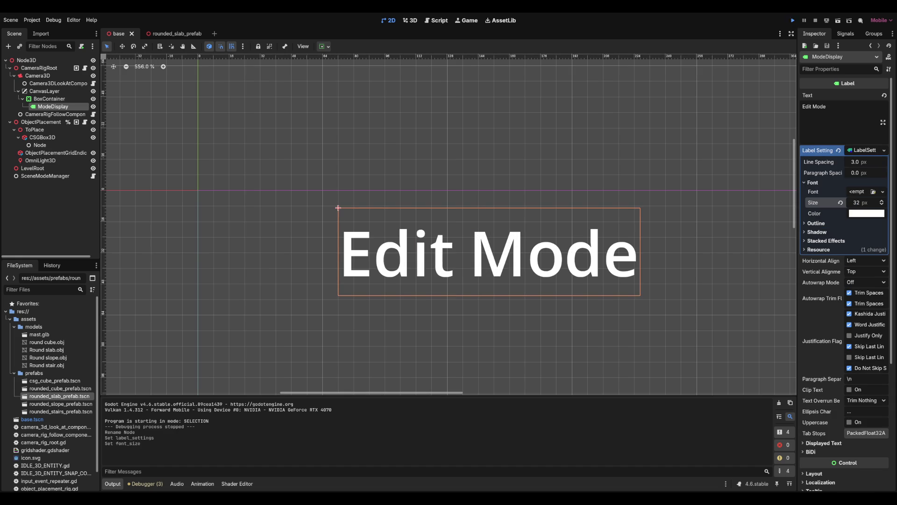
pyautogui.press('F5')
pyautogui.press('Tab')
pyautogui.press('Tab')
pyautogui.press('Tab')
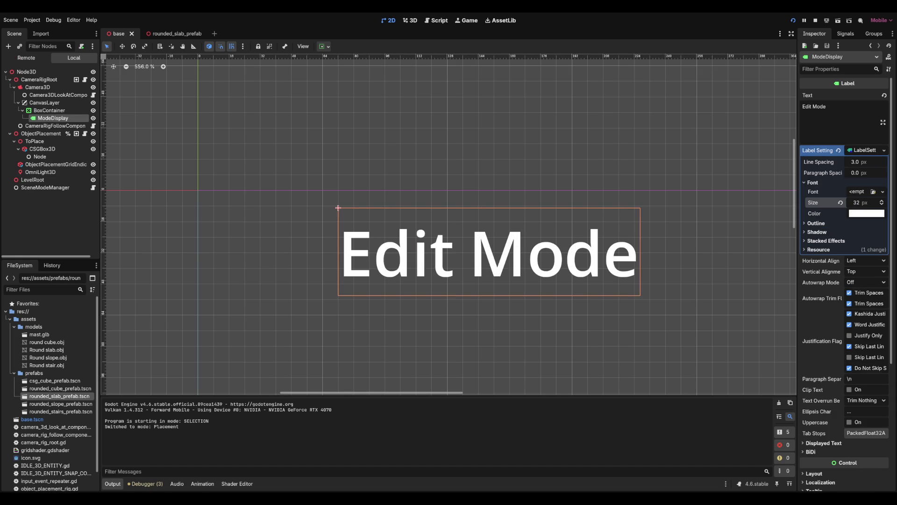
pyautogui.press('Tab')
pyautogui.press('Tab')
pyautogui.press('Tab')
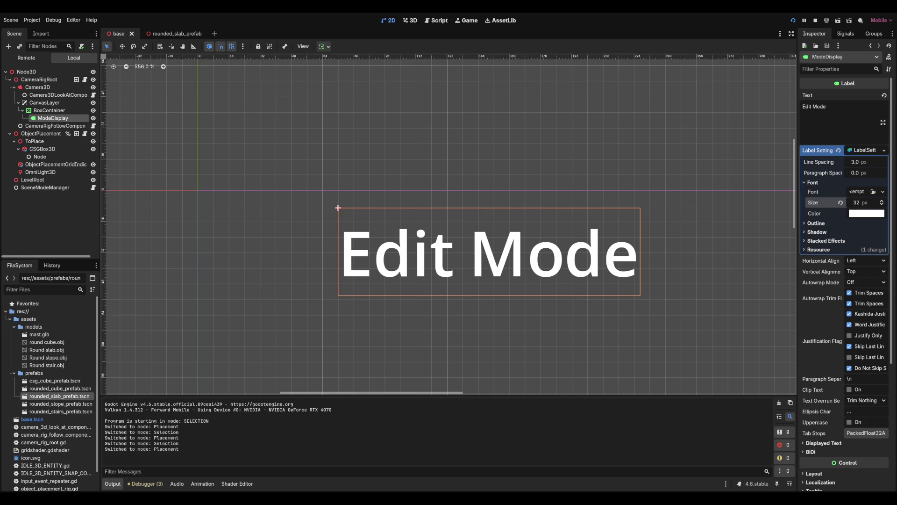
pyautogui.press('Tab')
pyautogui.press('Tab')
pyautogui.press('Tab')
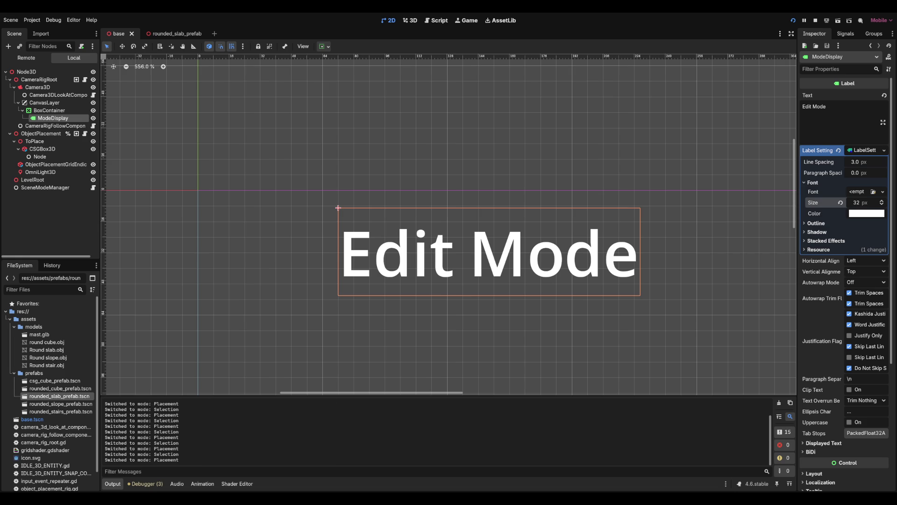
pyautogui.press('F8')
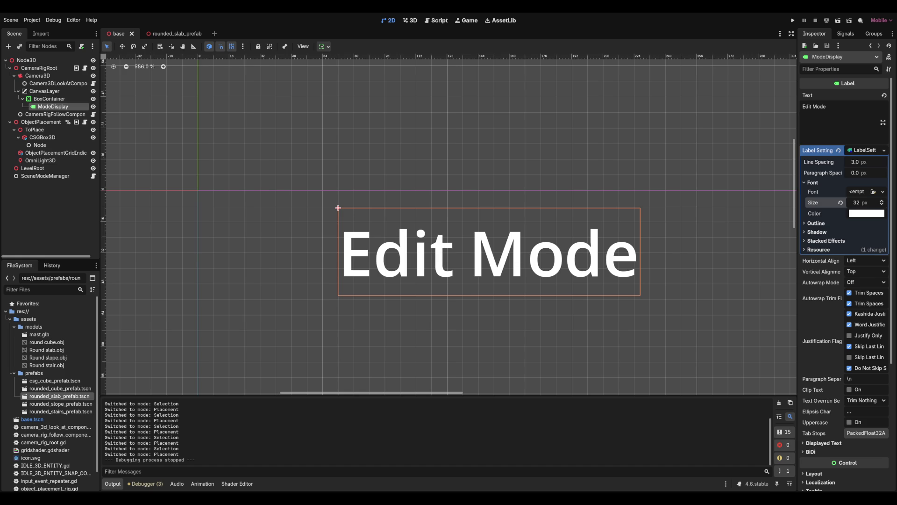
# Open the CameraRigRoot script and move to its rotate_y line.
pyautogui.click(39, 68)
pyautogui.click(84, 68)
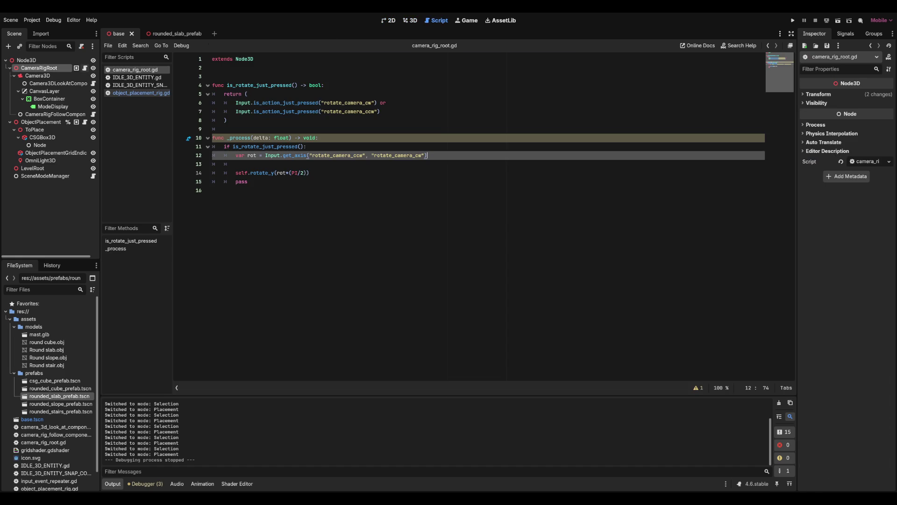
pyautogui.press('Down')
pyautogui.press('Down')
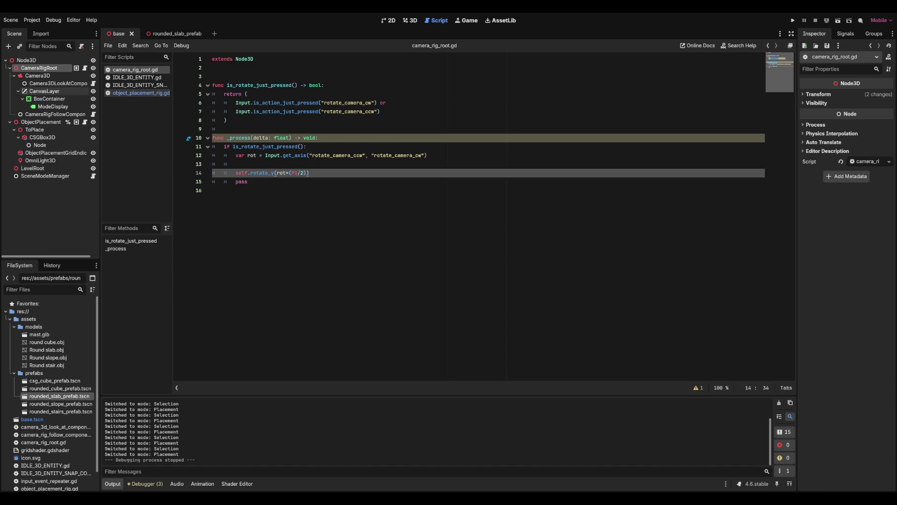
# Open object_placement_rig.gd and read through its code, placing the caret on line 43.
pyautogui.click(85, 122)
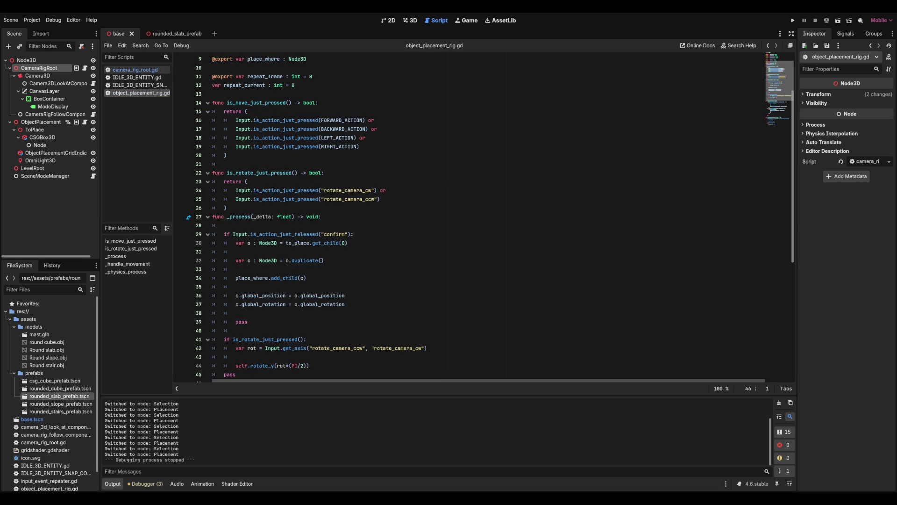
pyautogui.scroll(-3, 467, 218)
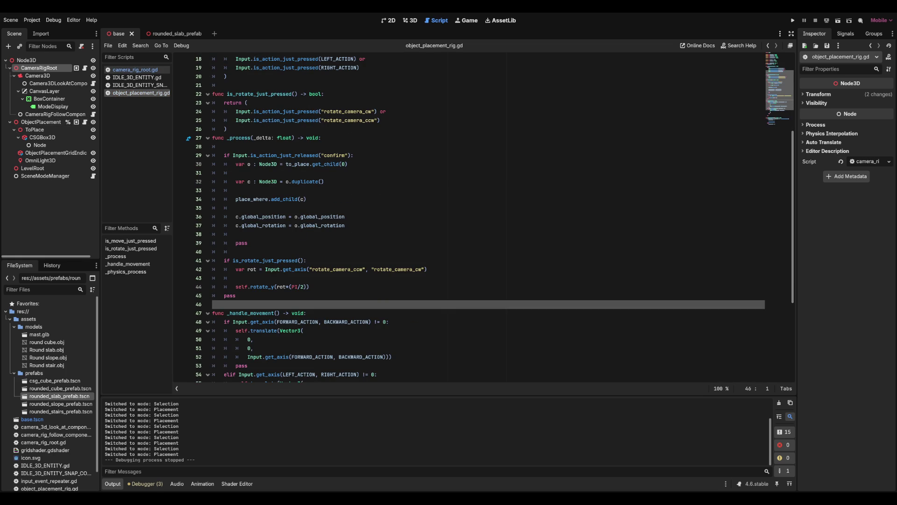
pyautogui.scroll(-4, 467, 218)
pyautogui.scroll(-2, 467, 218)
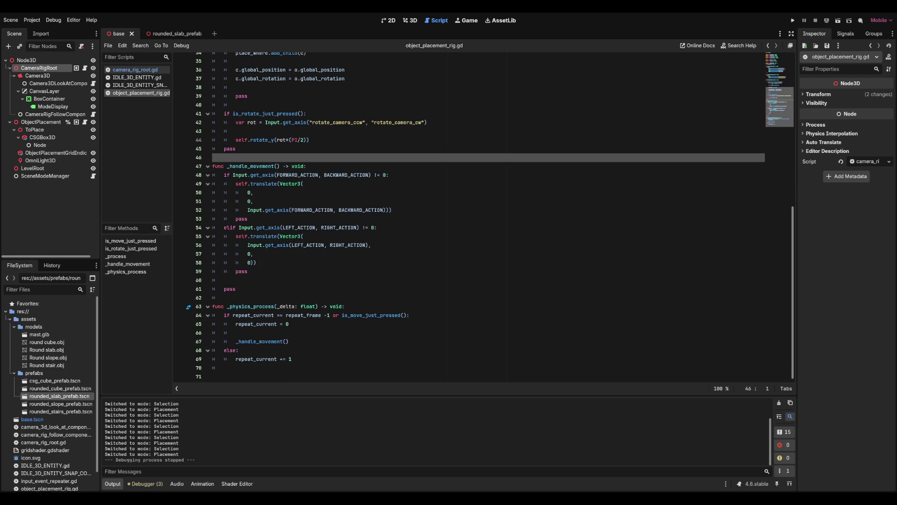
pyautogui.scroll(5, 490, 216)
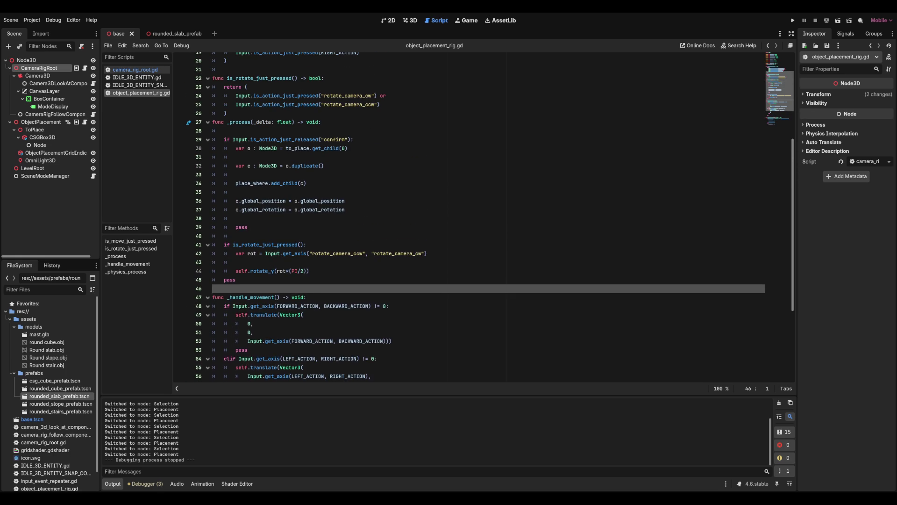
pyautogui.moveTo(236, 218); pyautogui.dragTo(225, 131)
pyautogui.scroll(4, 224, 131)
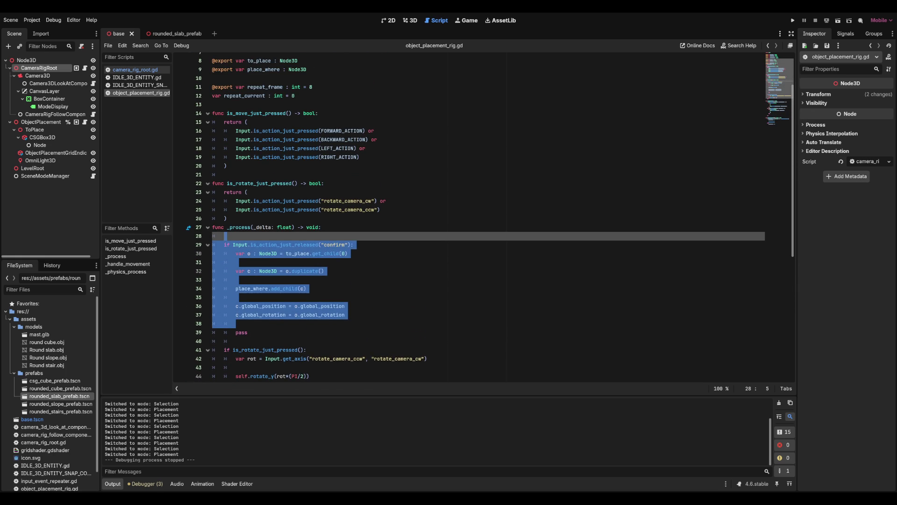
pyautogui.click(236, 218)
pyautogui.scroll(-5, 236, 219)
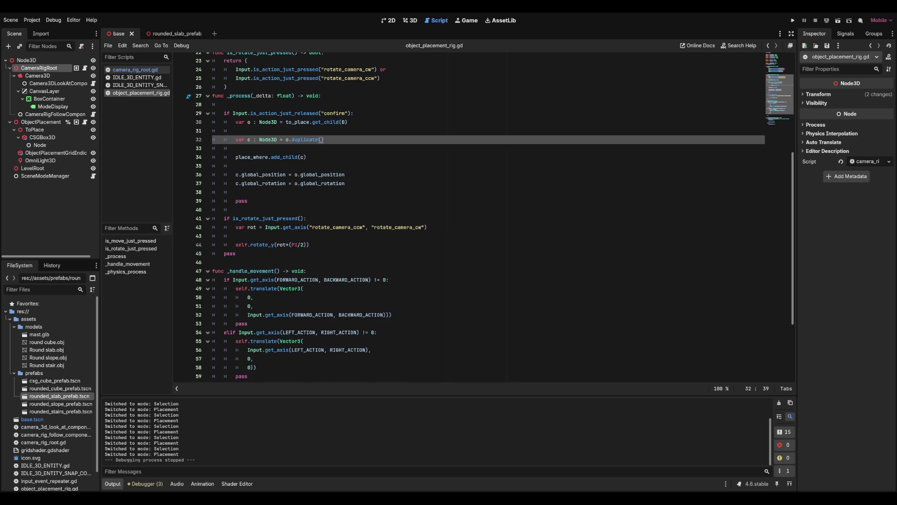
pyautogui.click(236, 236)
# Open scene_mode_manager.gd from the SceneModeManager node and review its toggle_processing_for_group and mode-switch code.
pyautogui.click(45, 175)
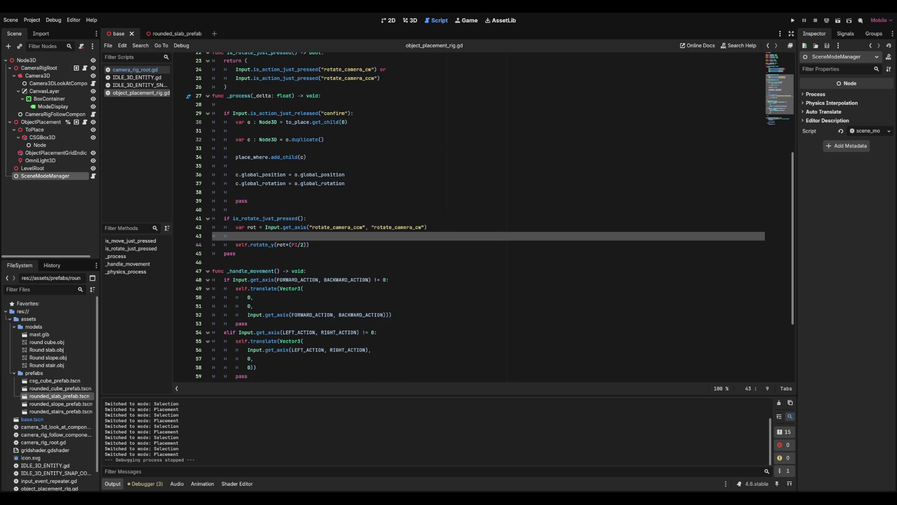
pyautogui.click(93, 176)
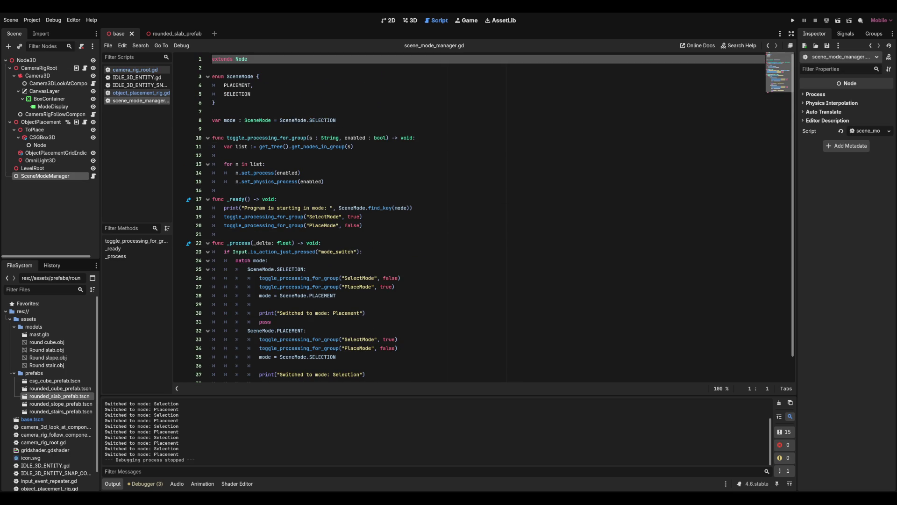
pyautogui.click(322, 137)
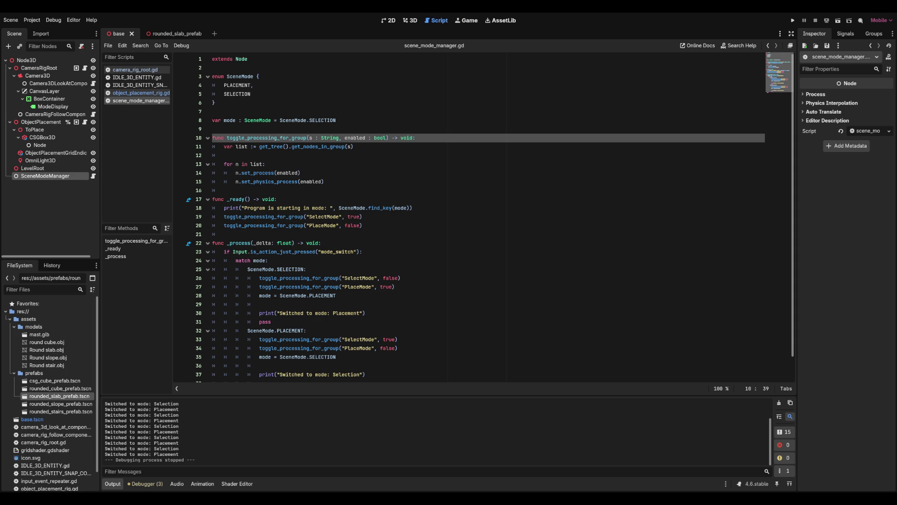
pyautogui.scroll(-1, 322, 113)
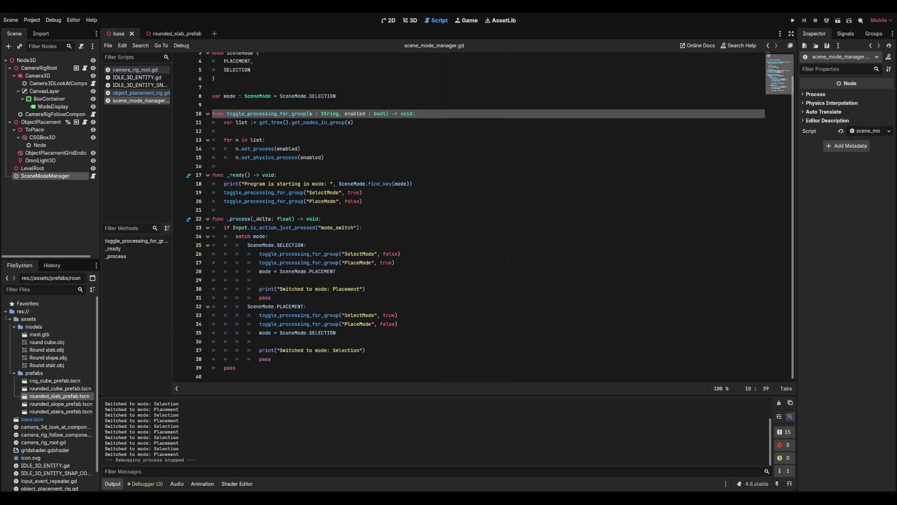
pyautogui.click(265, 139)
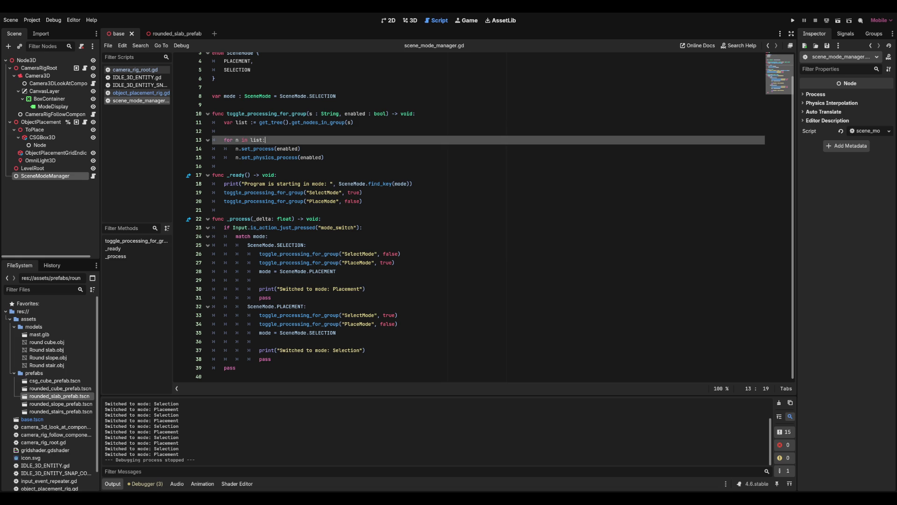
pyautogui.click(225, 131)
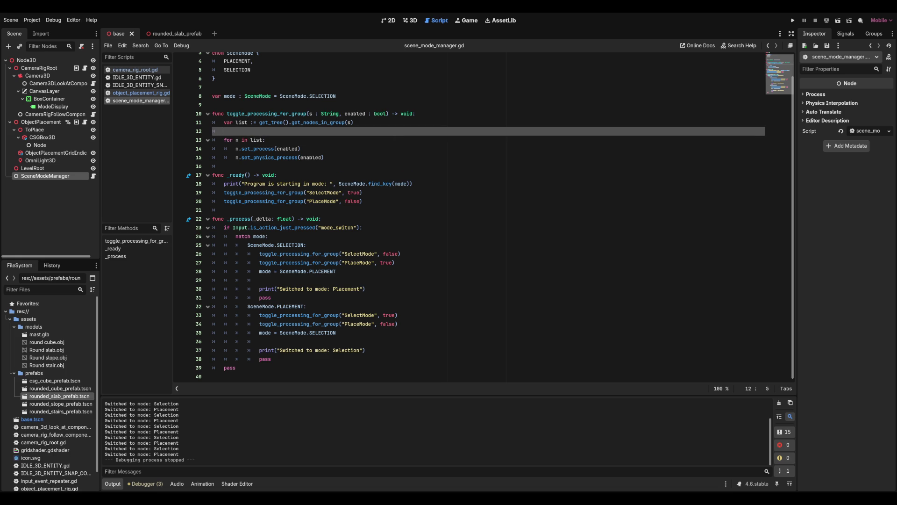
pyautogui.click(415, 113)
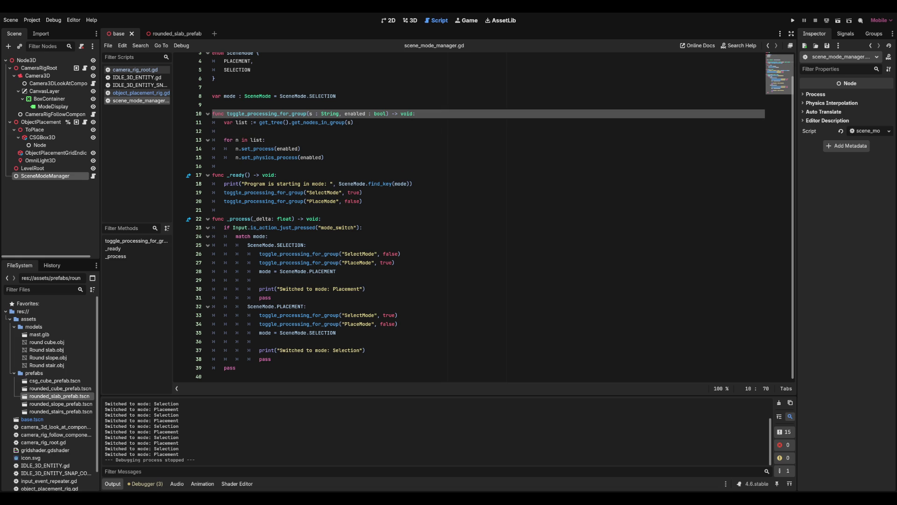
# Create a library folder in res:// with a globals subfolder inside it.
pyautogui.click(46, 210)
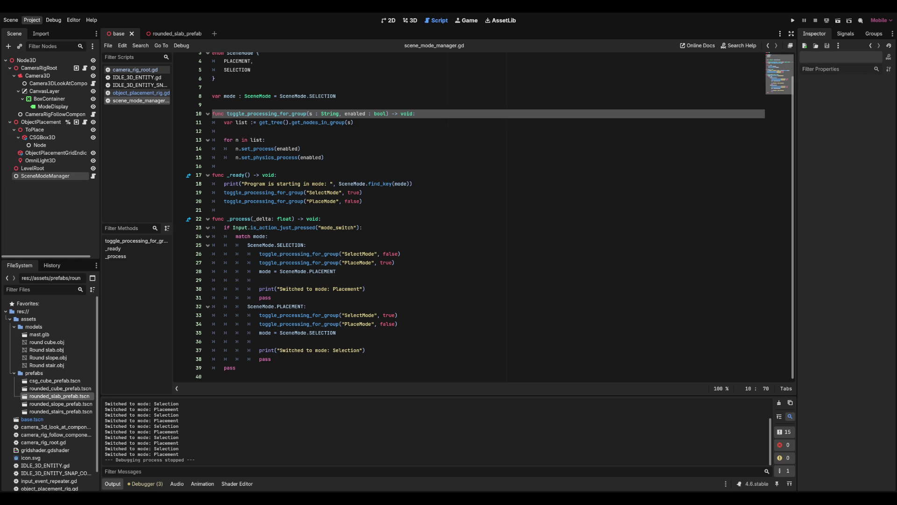
pyautogui.click(28, 319)
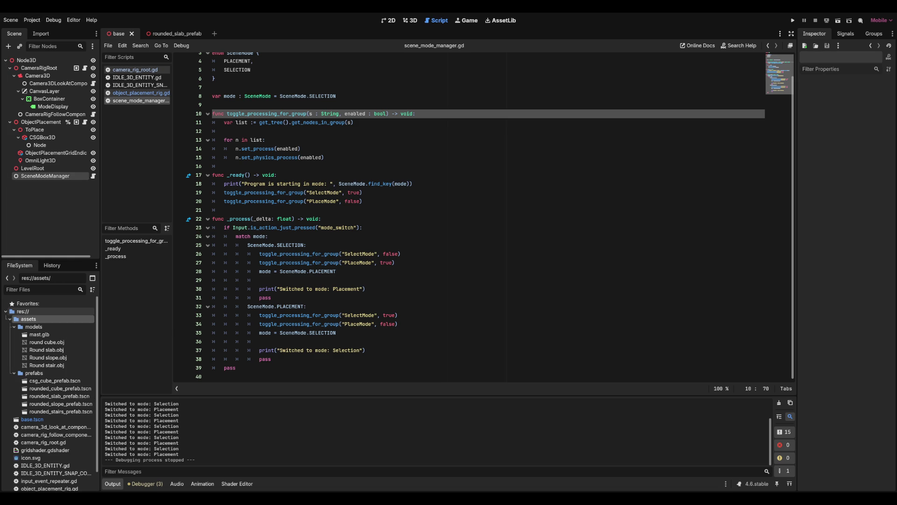
pyautogui.click(22, 311)
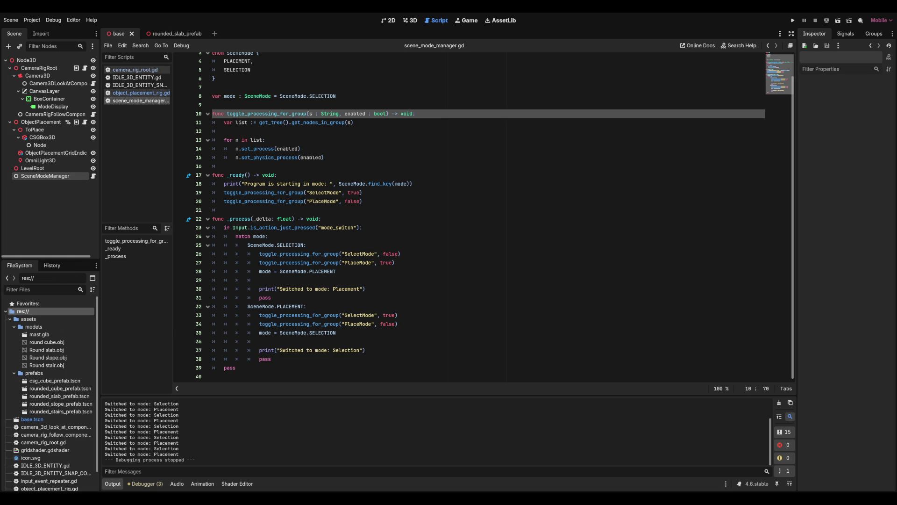
pyautogui.click(28, 419)
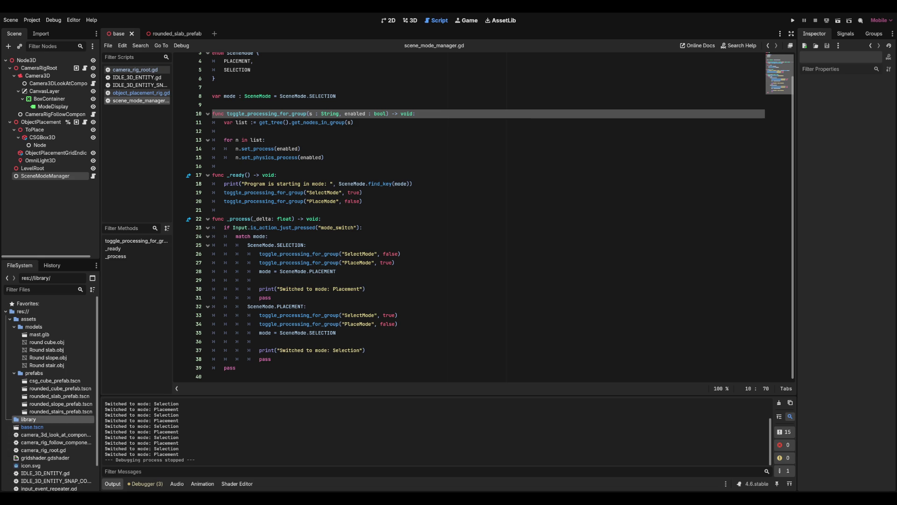
pyautogui.press('Right')
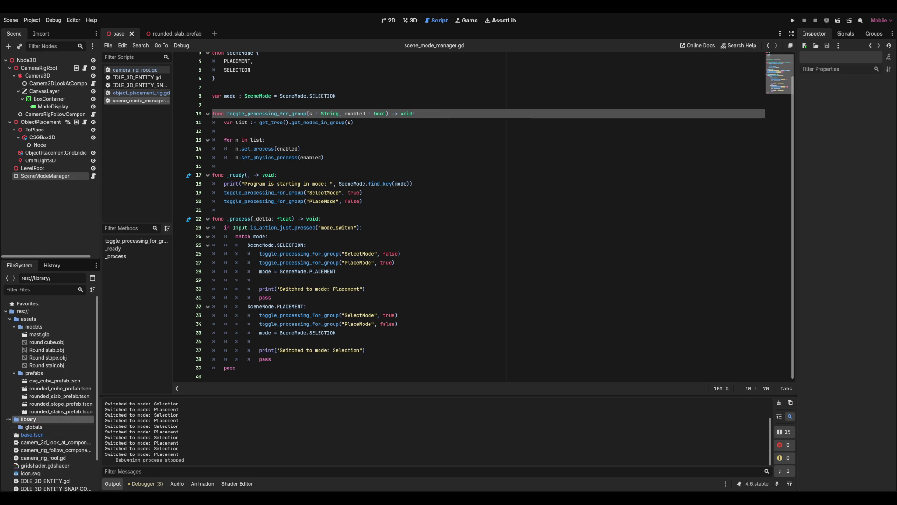
pyautogui.click(33, 427)
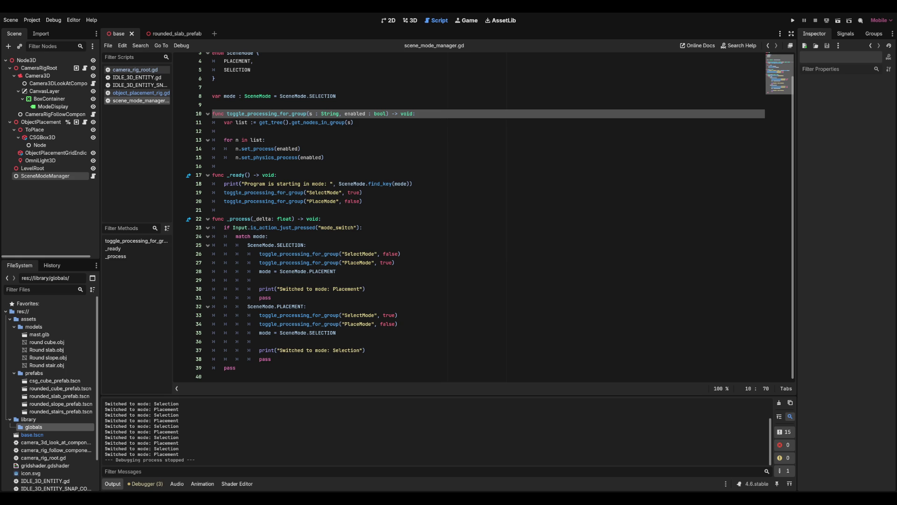
# Delete the template functions from the new signal_bus.gd script.
pyautogui.hotkey('ctrl', 'End')
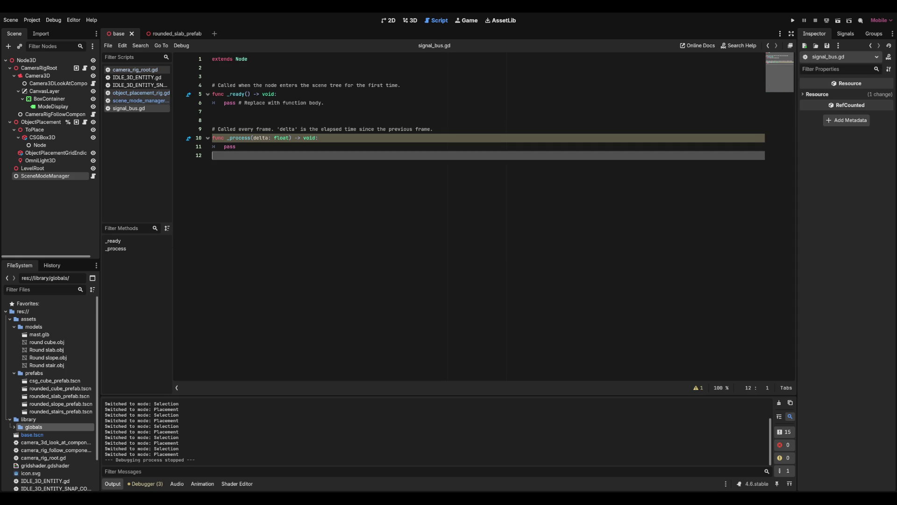
pyautogui.hotkey('shift', 'Up')
pyautogui.hotkey('shift', 'Up')
pyautogui.hotkey('shift', 'Up')
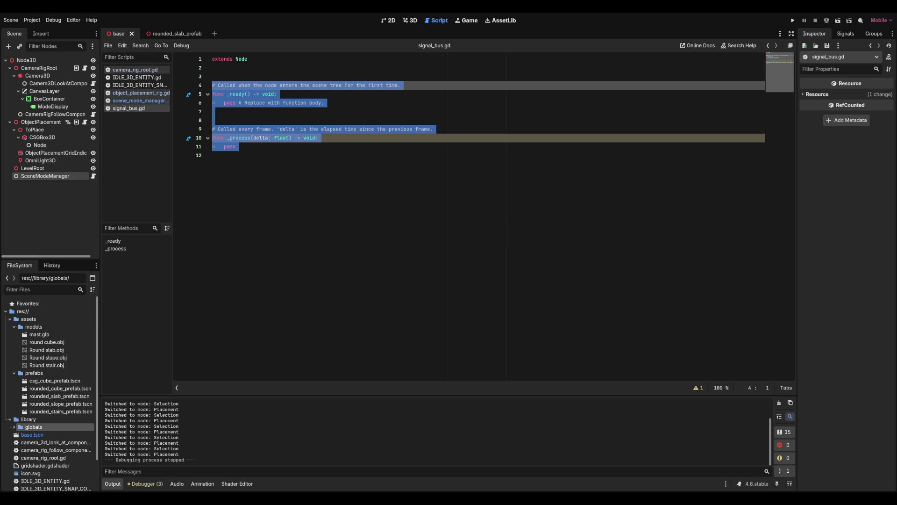
pyautogui.click(212, 155)
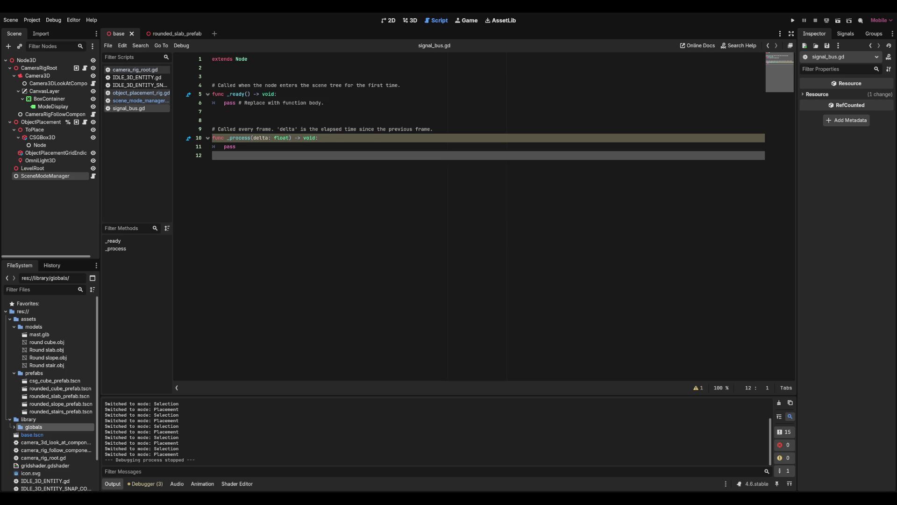
pyautogui.hotkey('shift', 'Up')
pyautogui.hotkey('shift', 'Up')
pyautogui.hotkey('shift', 'Up')
pyautogui.press('BackSpace')
pyautogui.press('BackSpace')
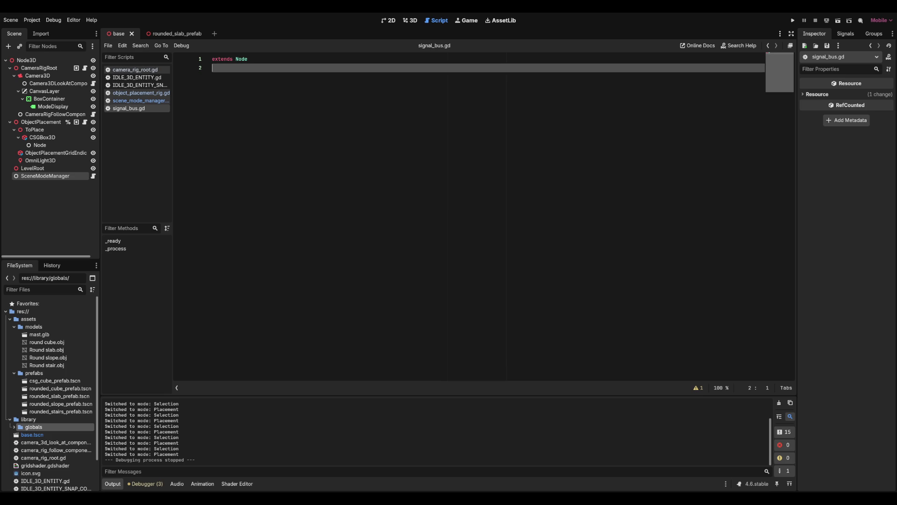
# Add class_name SignalBus, save, and begin a 'signal ModeChange' declaration.
pyautogui.write('class_name ')
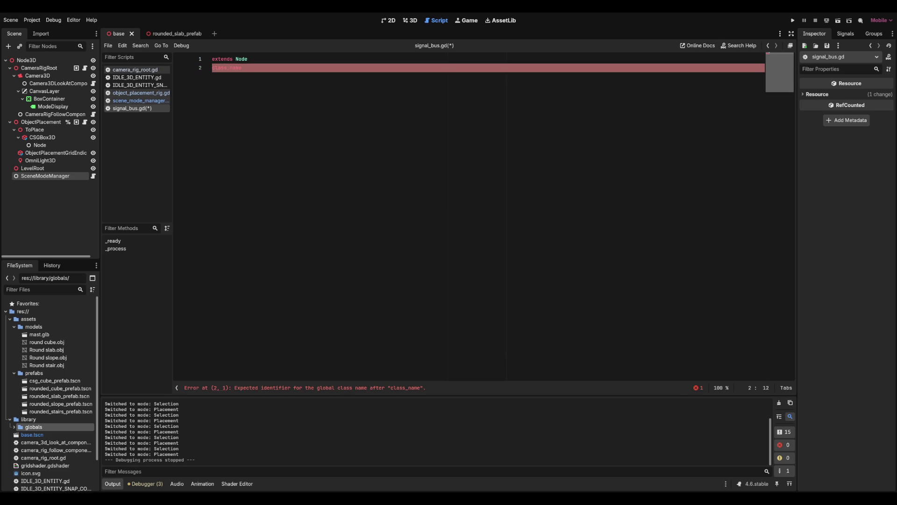
pyautogui.write('SignalBus')
pyautogui.press('Return')
pyautogui.hotkey('ctrl', 's')
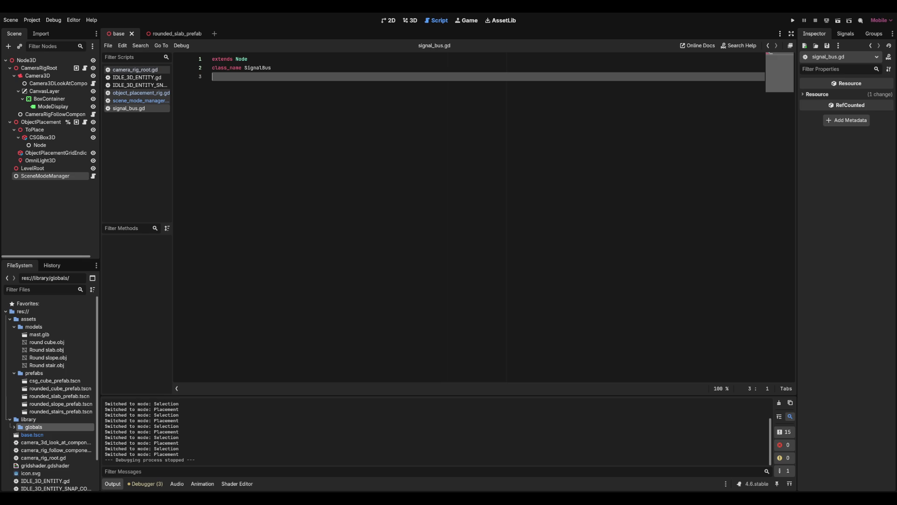
pyautogui.press('Return')
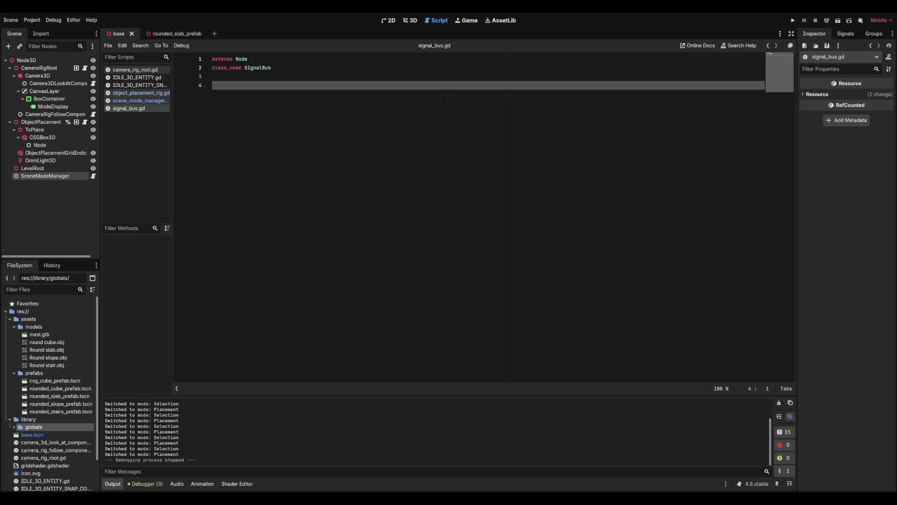
pyautogui.write('signal ')
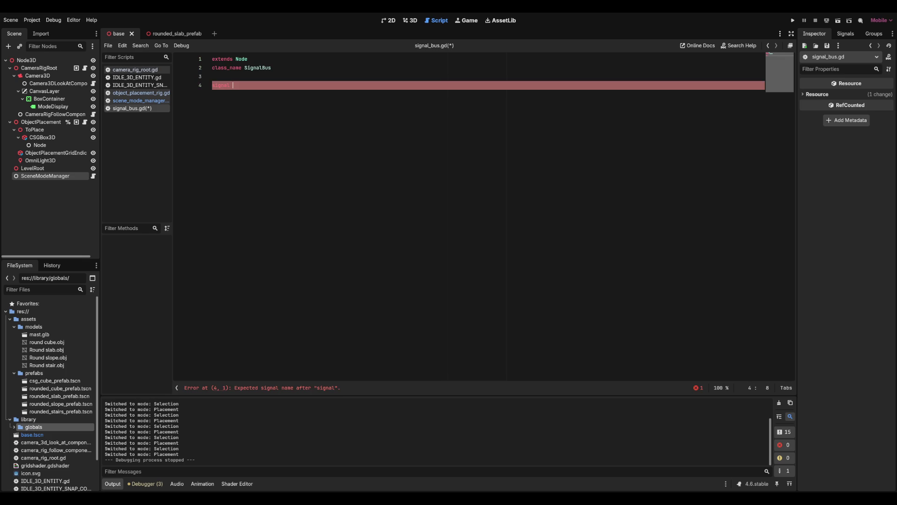
pyautogui.write('ModeC')
pyautogui.write('hanged')
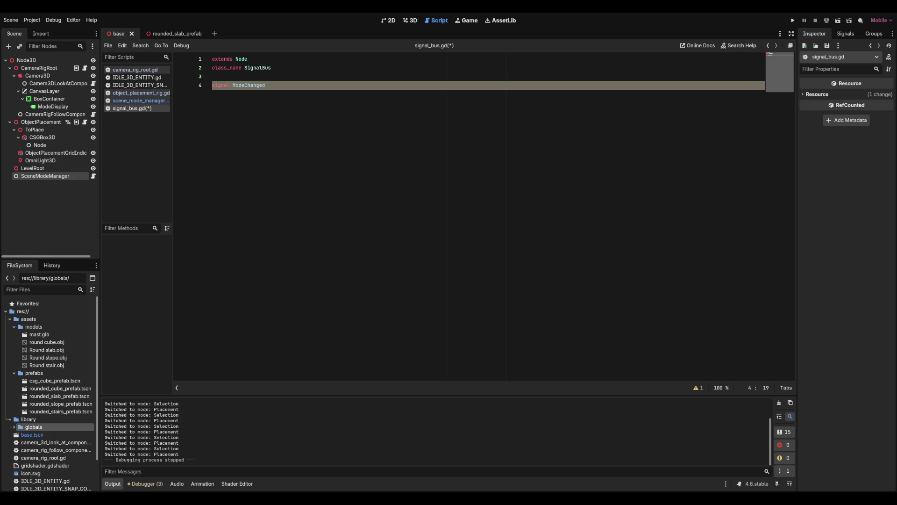
# Open the ObjectPlacement node's script and select its RIGHT_ACTION export line.
pyautogui.click(85, 121)
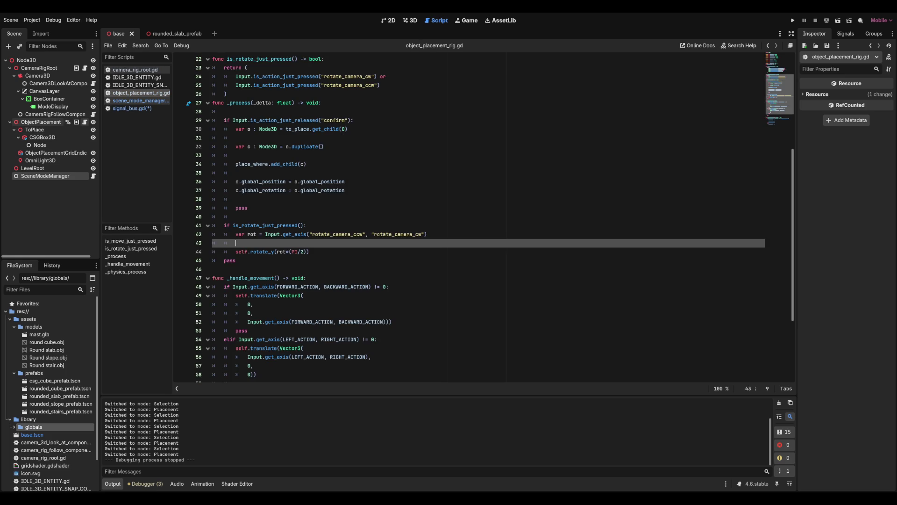
pyautogui.scroll(7, 467, 215)
pyautogui.click(261, 102)
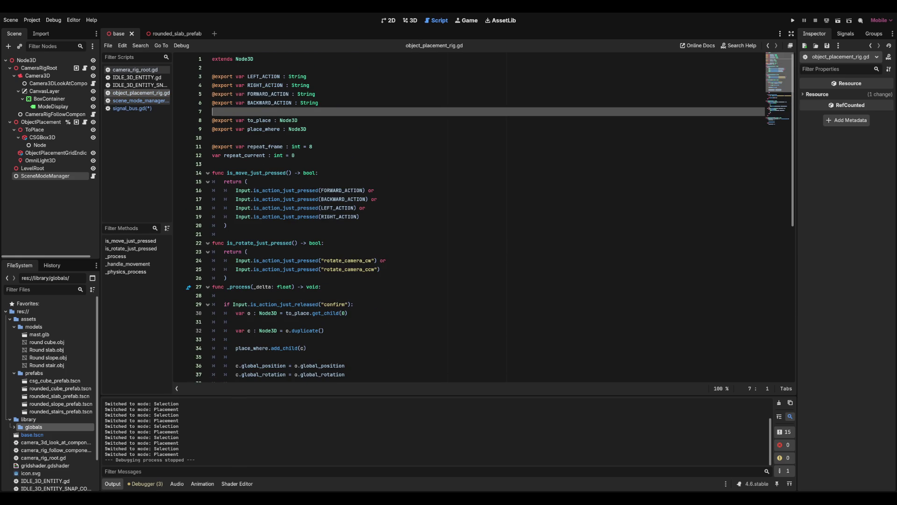
pyautogui.tripleClick(262, 85)
# Declare class_name SceneModeManager on line 2 of scene_mode_manager.gd, then reopen signal_bus.gd from globals.
pyautogui.click(93, 176)
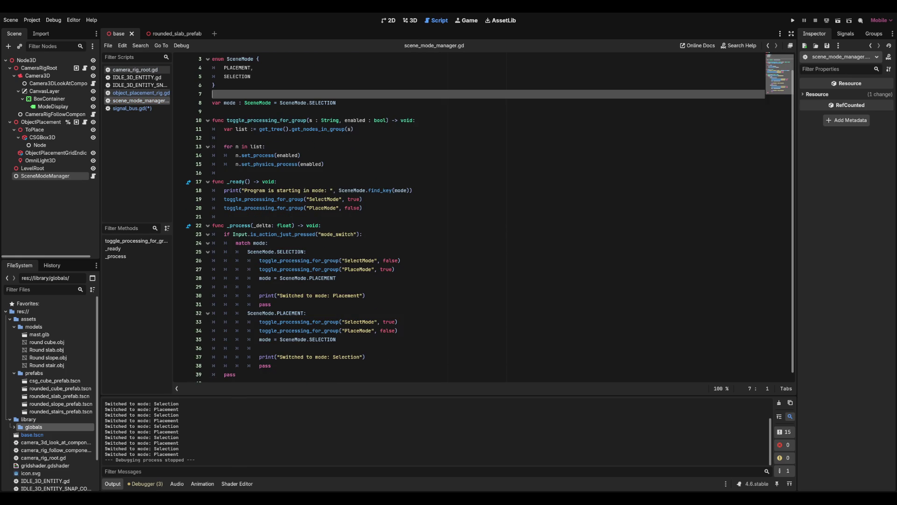
pyautogui.click(251, 94)
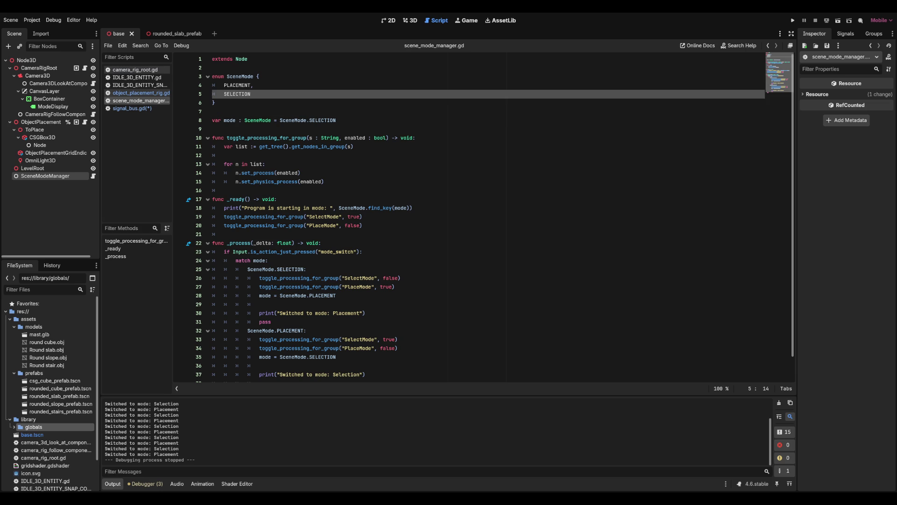
pyautogui.click(212, 67)
pyautogui.write('class')
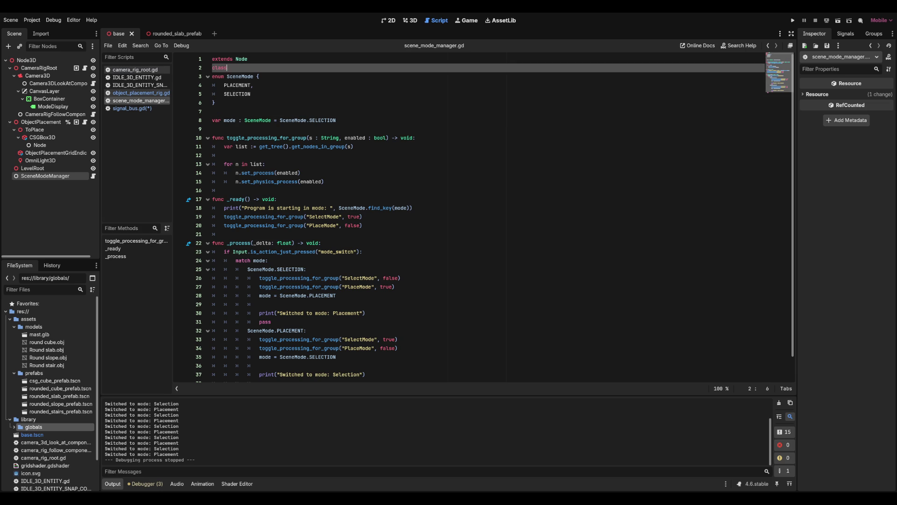
pyautogui.write('_name SceneModeManager')
pyautogui.press('Return')
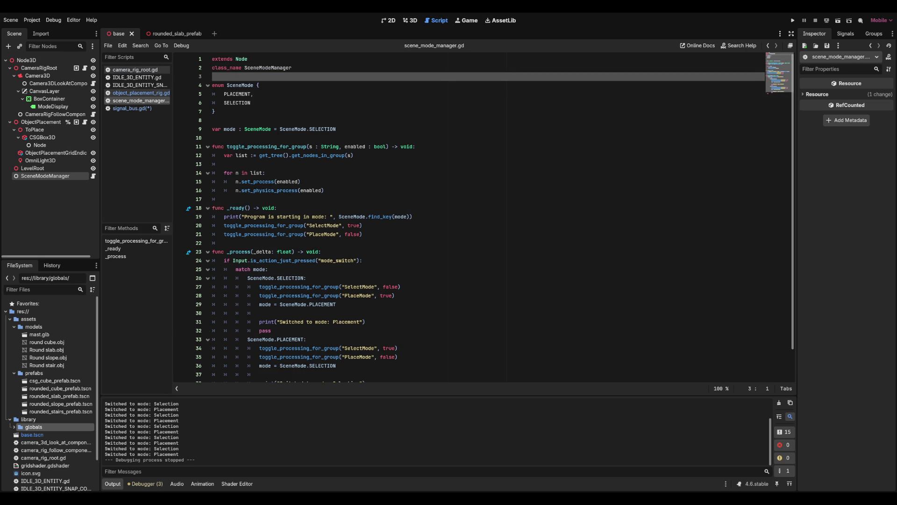
pyautogui.click(215, 111)
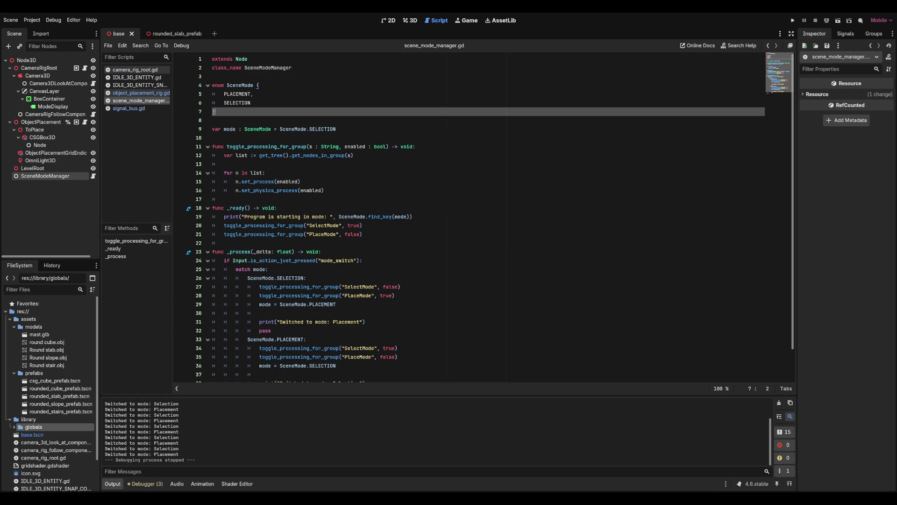
pyautogui.click(251, 103)
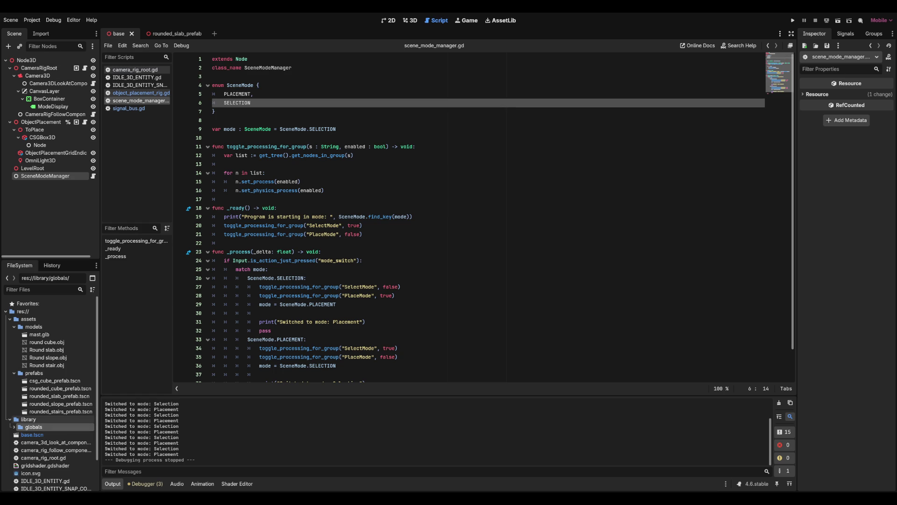
pyautogui.click(14, 427)
pyautogui.click(128, 108)
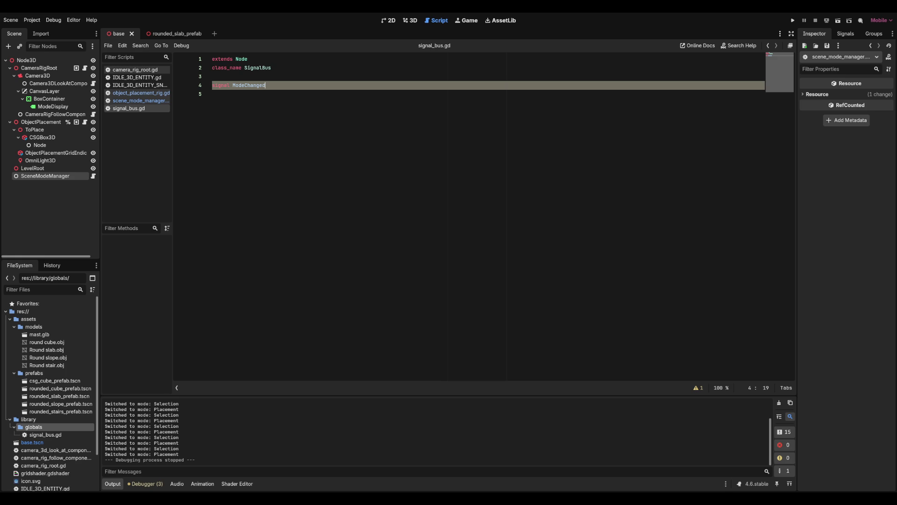
# Give ModeChanged a 'mode : SceneModeManager.SceneMode' parameter, save signal_bus.gd, and select ModeDisplay.
pyautogui.write('(')
pyautogui.write('SceneM')
pyautogui.write('odeManager.')
pyautogui.press('BackSpace')
pyautogui.press('BackSpace')
pyautogui.press('BackSpace')
pyautogui.write('mode : Scene')
pyautogui.press('Return')
pyautogui.write('.')
pyautogui.press('Return')
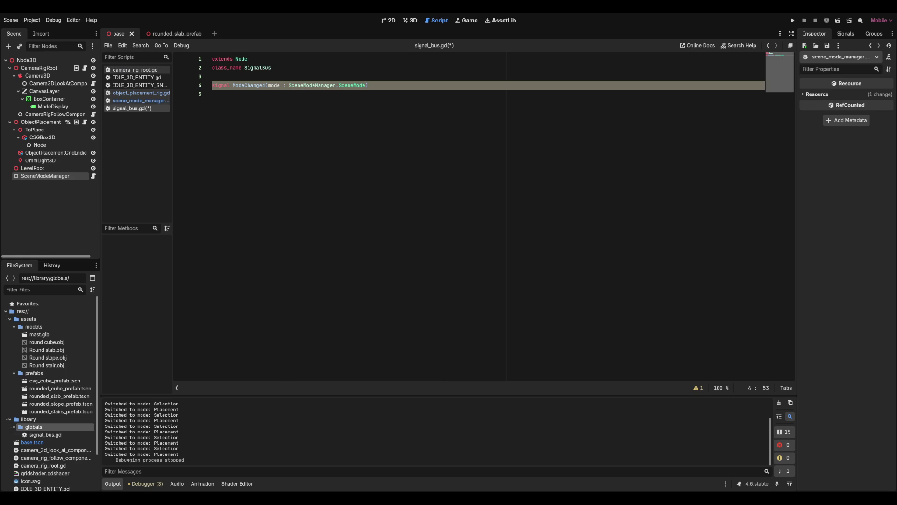
pyautogui.hotkey('ctrl', 's')
pyautogui.click(213, 93)
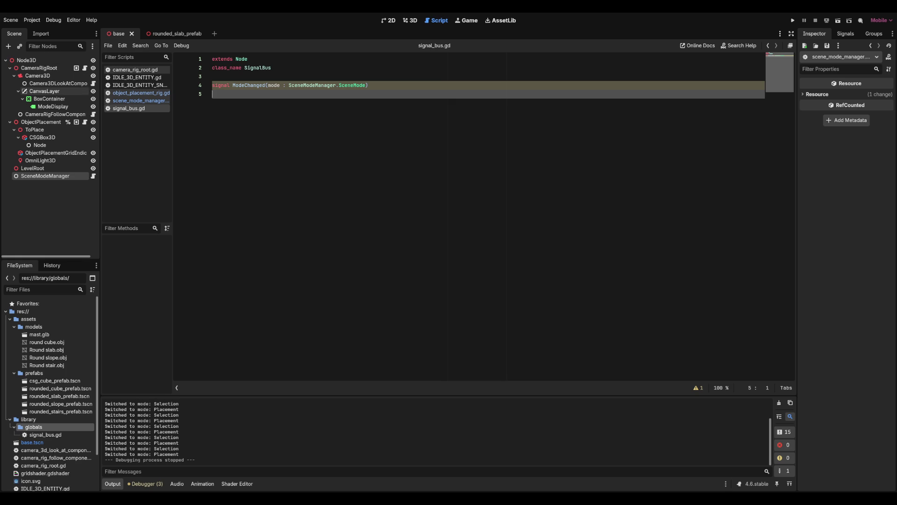
pyautogui.click(53, 106)
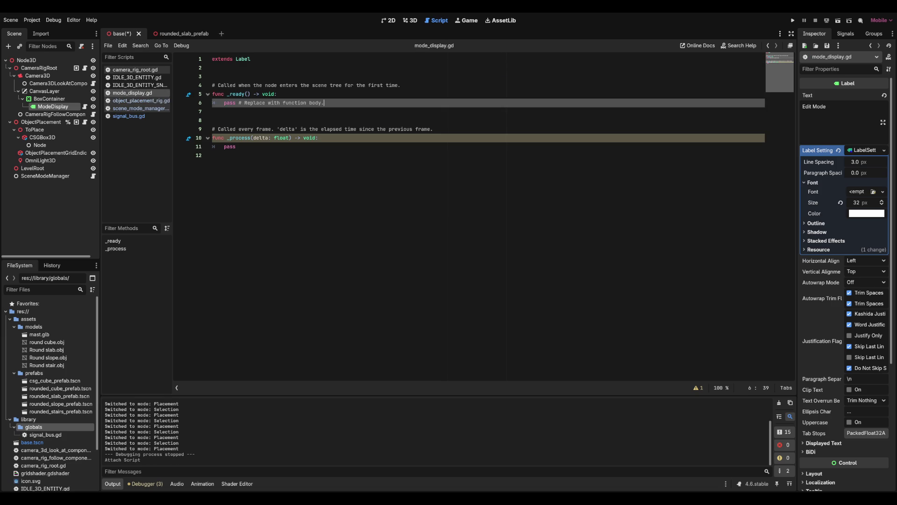
# Add a blank line inside _ready of mode_display.gd, trial a SignalBus.ModeC reference, then erase it and save.
pyautogui.click(213, 155)
pyautogui.click(277, 94)
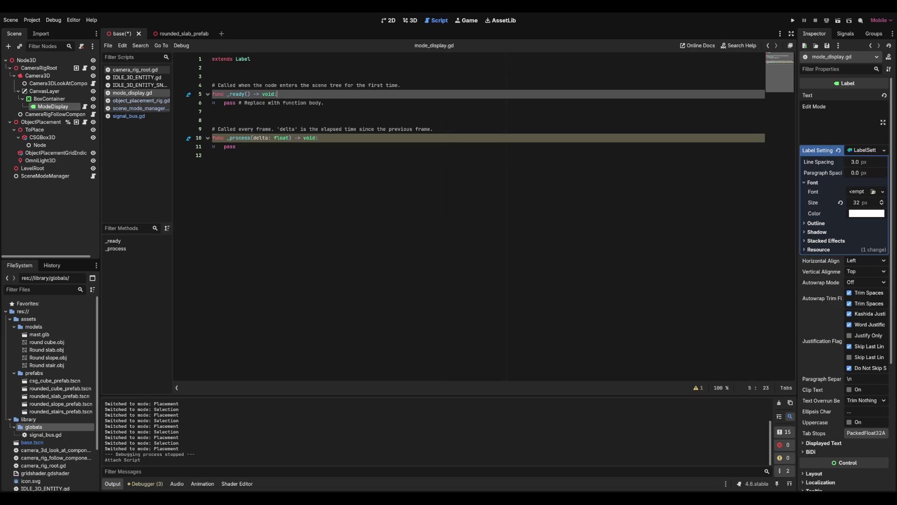
pyautogui.press('Return')
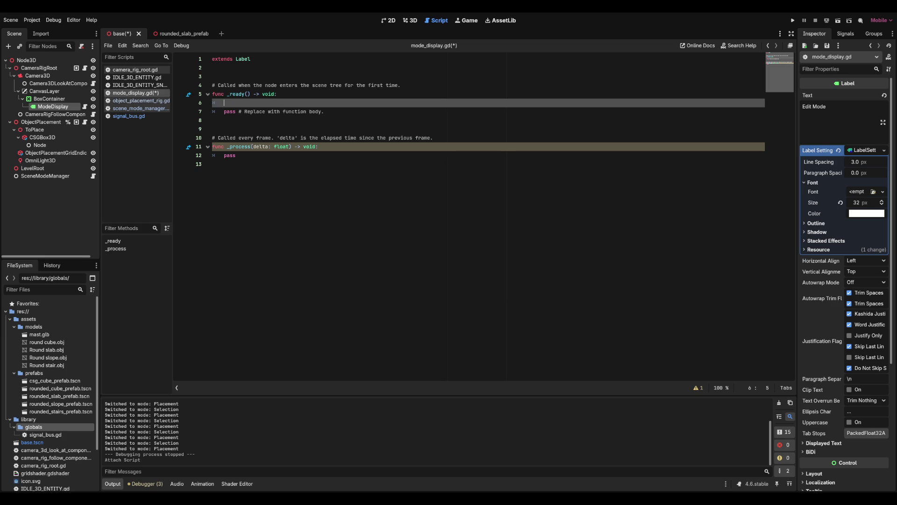
pyautogui.write('SceneM')
pyautogui.press('Return')
pyautogui.write('.')
pyautogui.press('BackSpace')
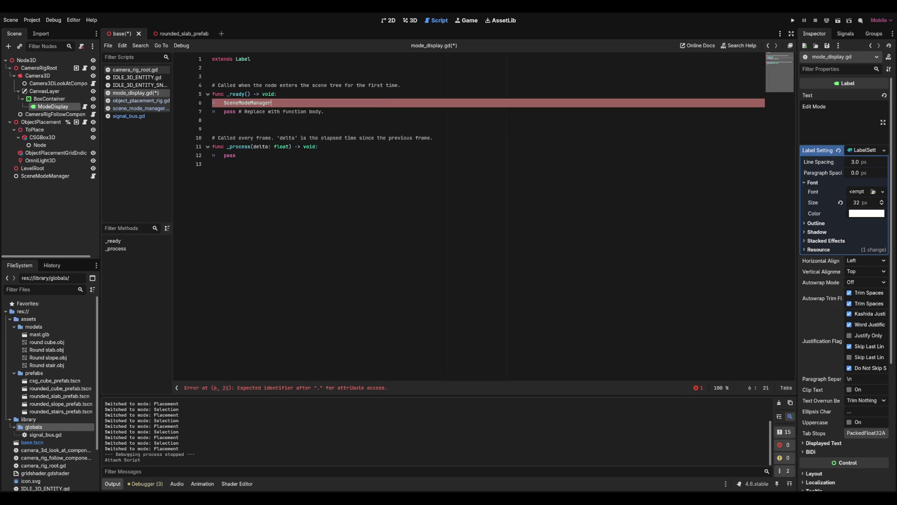
pyautogui.press('BackSpace')
pyautogui.press('BackSpace')
pyautogui.press('BackSpace')
pyautogui.write('ignalBus.')
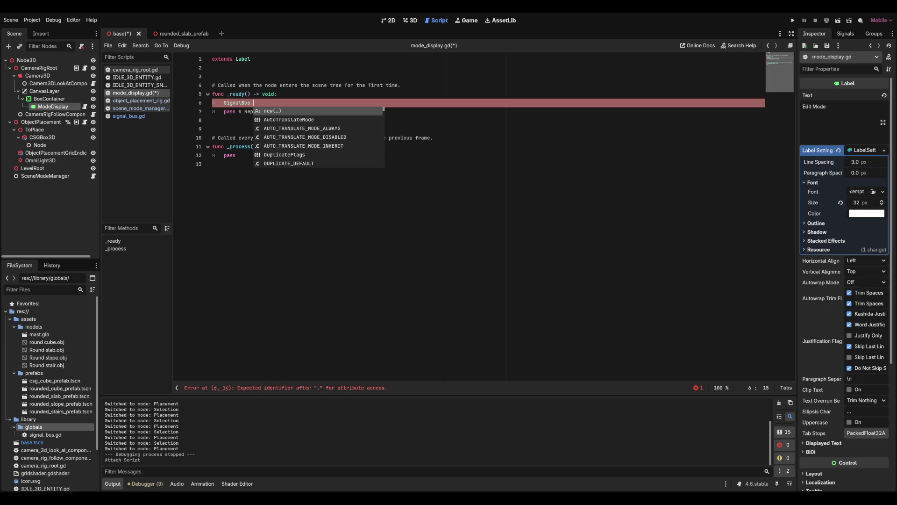
pyautogui.write('ModeC')
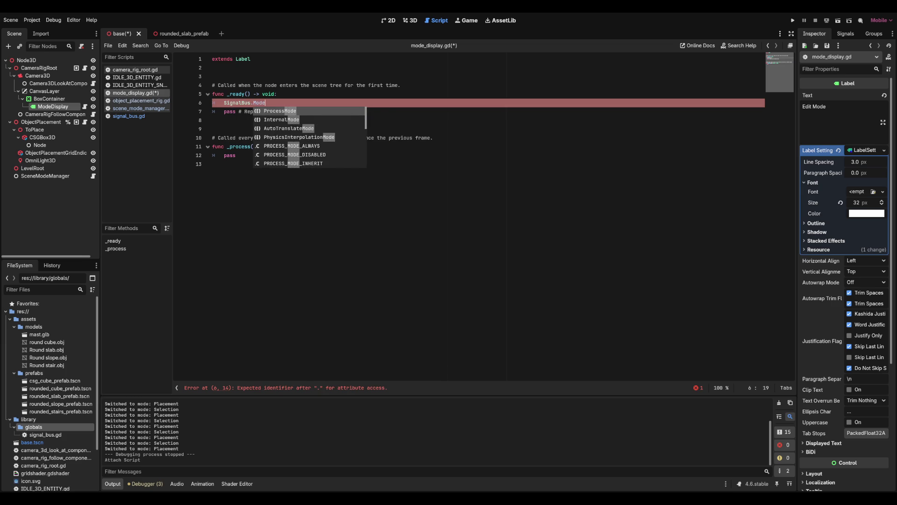
pyautogui.press('BackSpace')
pyautogui.press('BackSpace')
pyautogui.press('BackSpace')
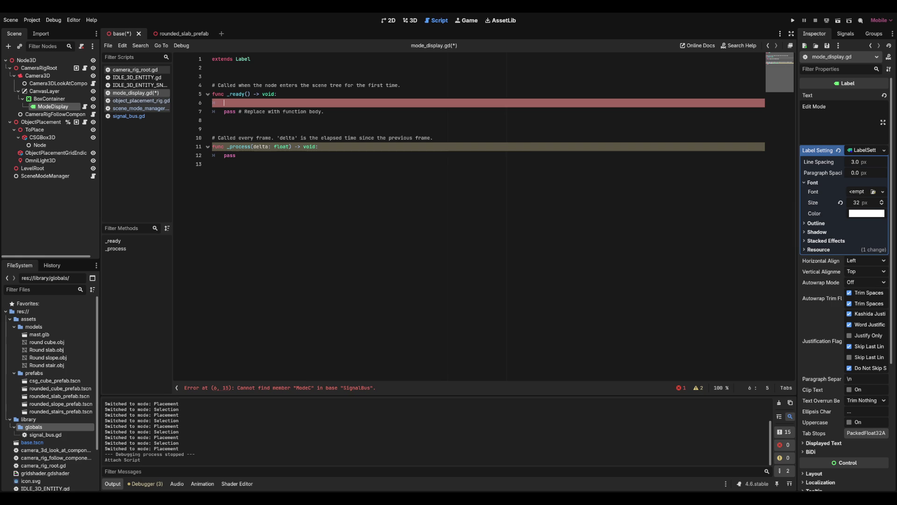
pyautogui.hotkey('ctrl', 's')
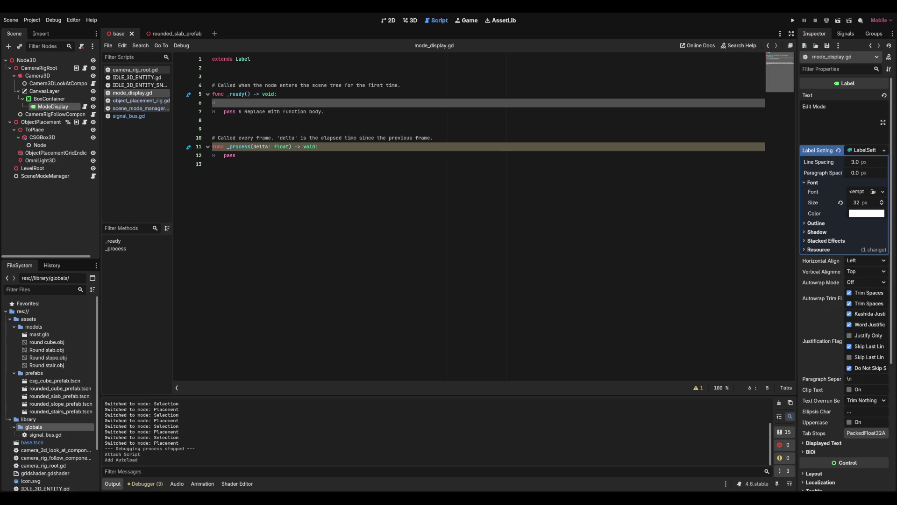
# Start a SignalBusNode.ModeChanged.connect() call in _ready.
pyautogui.write('SignalB')
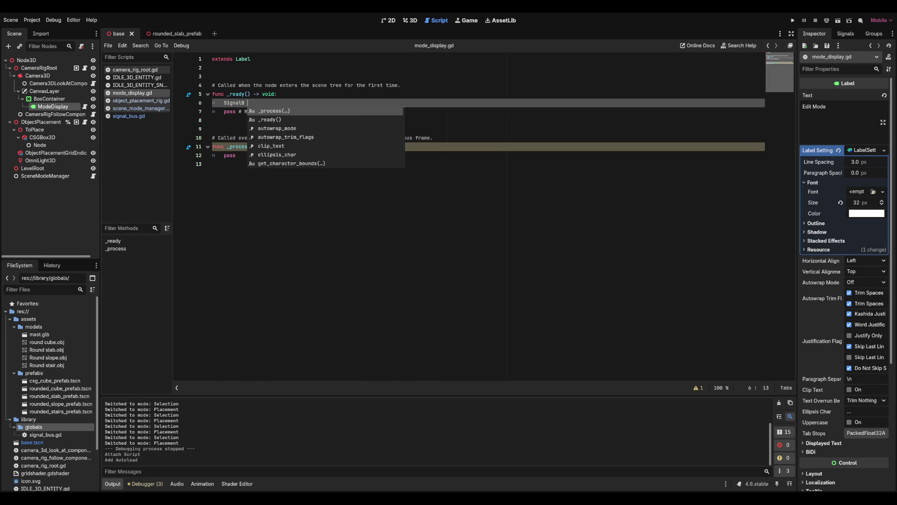
pyautogui.press('BackSpace')
pyautogui.write('us.')
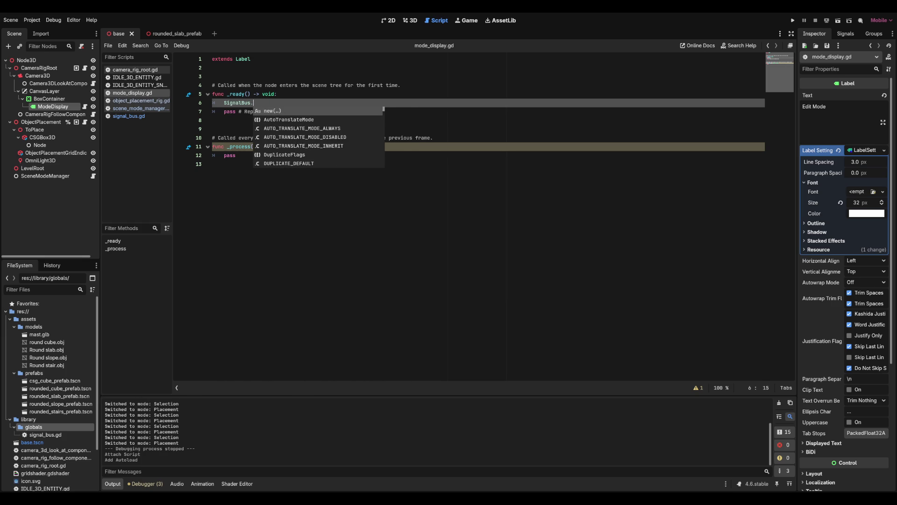
pyautogui.press('BackSpace')
pyautogui.write('Node.')
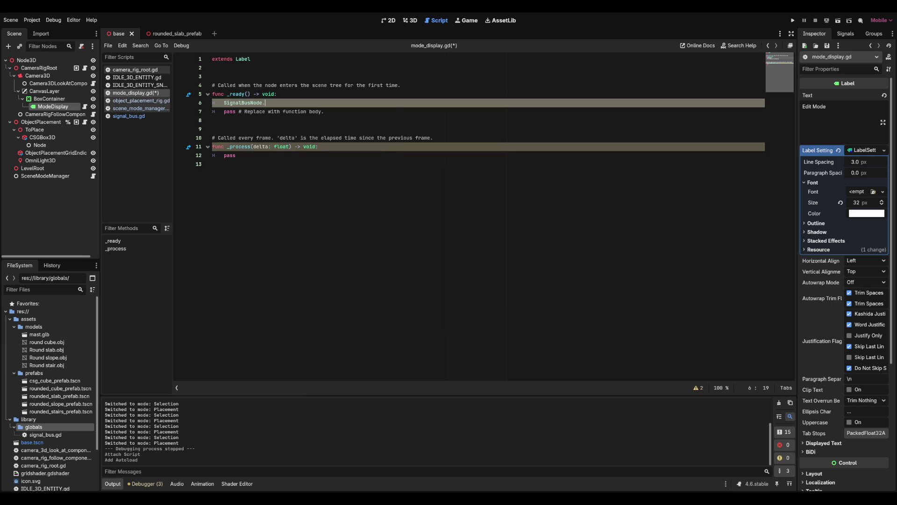
pyautogui.press('Return')
pyautogui.write('.')
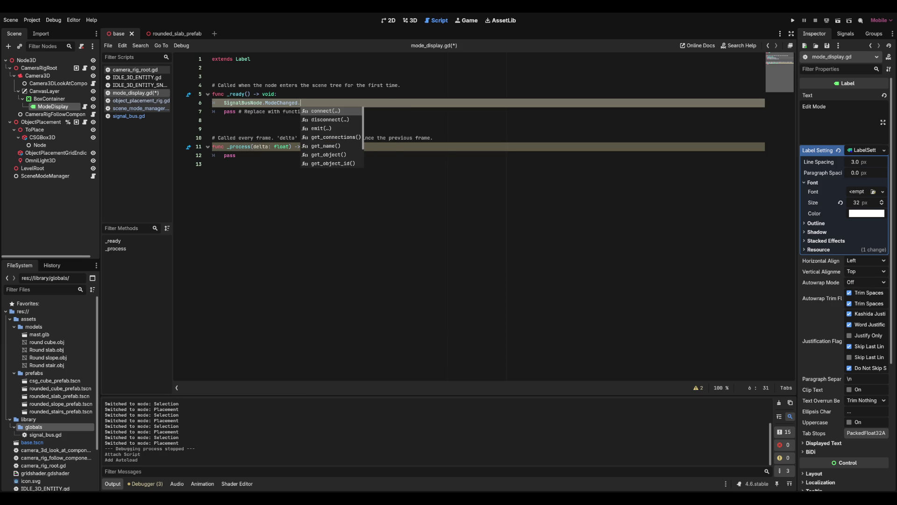
pyautogui.press('Return')
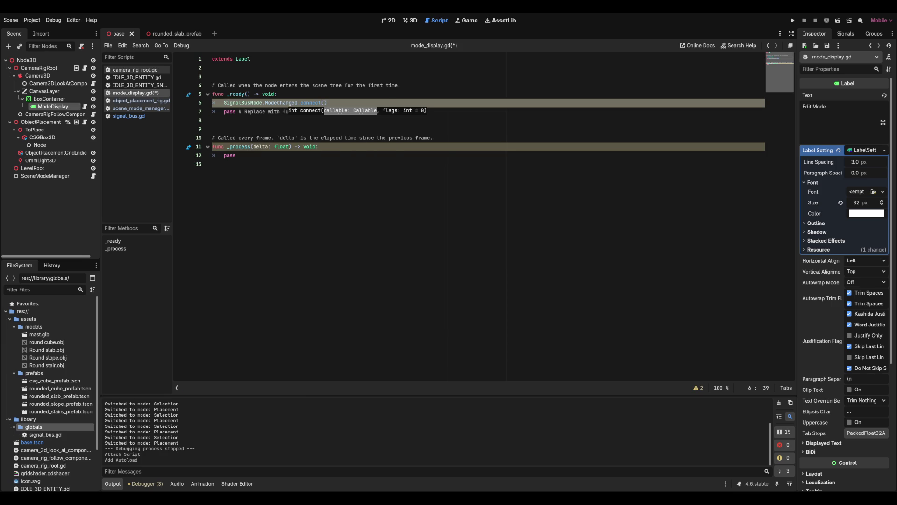
# Replace _process with a handler header func _signal_mode_changed(mode : SceneModeManager.SceneMode):.
pyautogui.moveTo(240, 155); pyautogui.dragTo(213, 129)
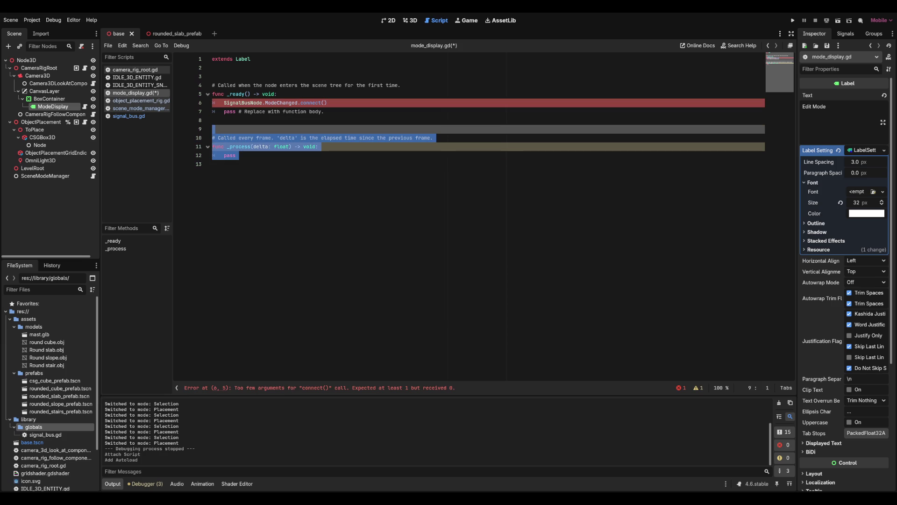
pyautogui.press('Delete')
pyautogui.write('func ')
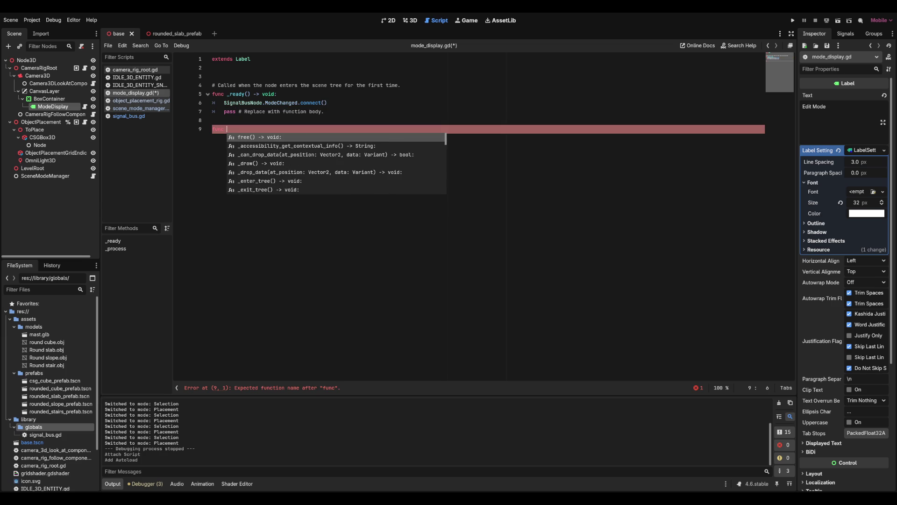
pyautogui.write('_signal_m')
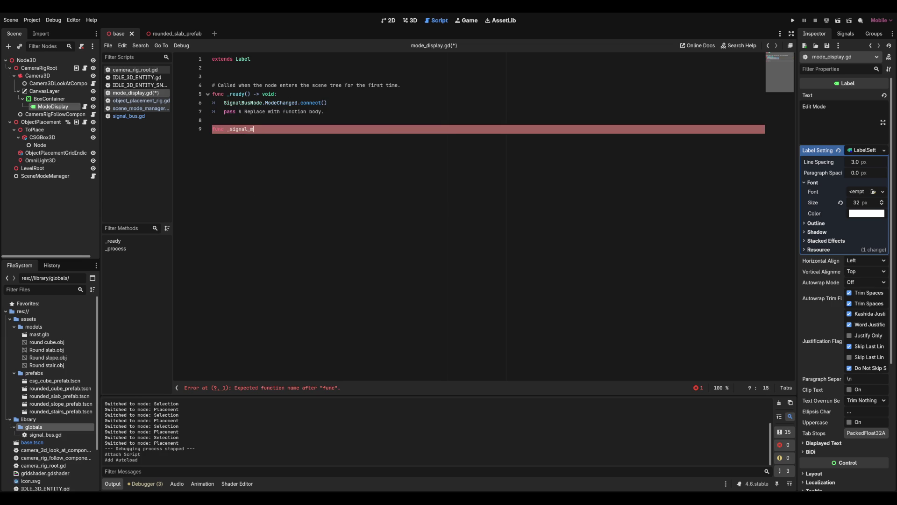
pyautogui.write('ode_changed(')
pyautogui.write('SceneM')
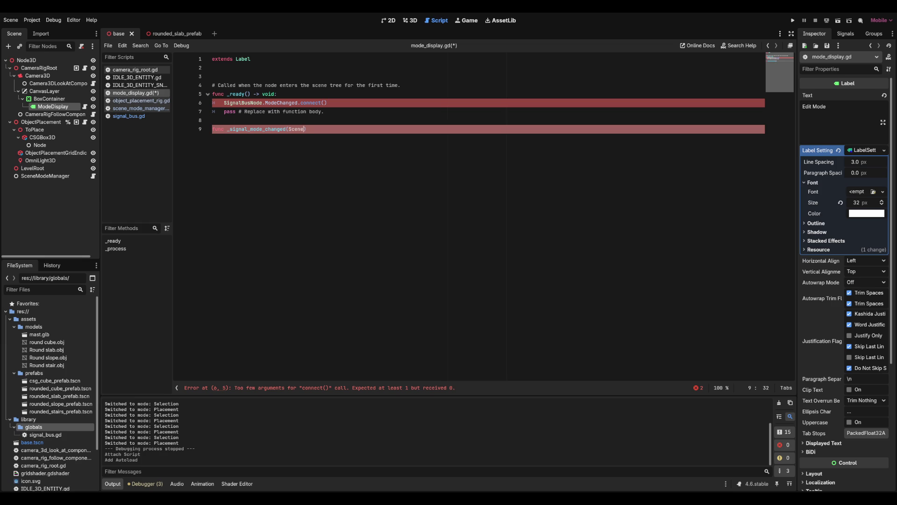
pyautogui.write('odeManager.')
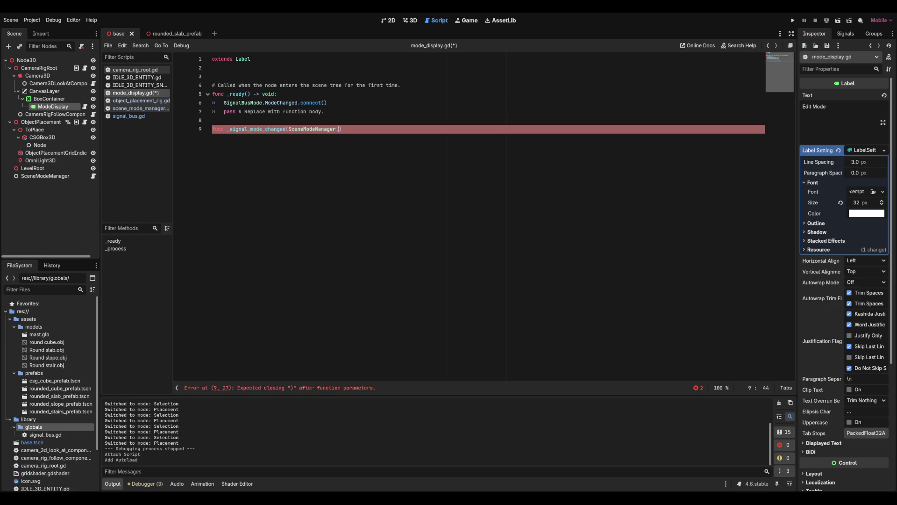
pyautogui.write('S')
pyautogui.press('BackSpace')
pyautogui.press('BackSpace')
pyautogui.press('BackSpace')
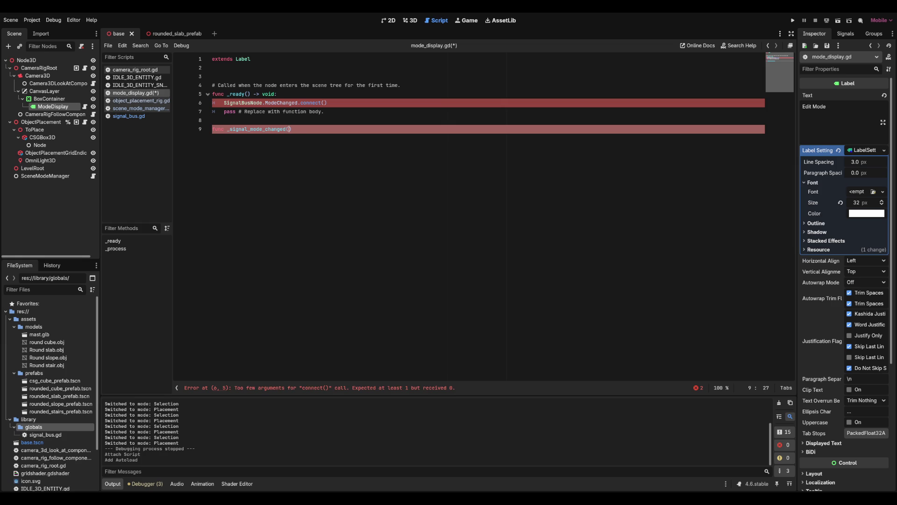
pyautogui.write('mode : Scen')
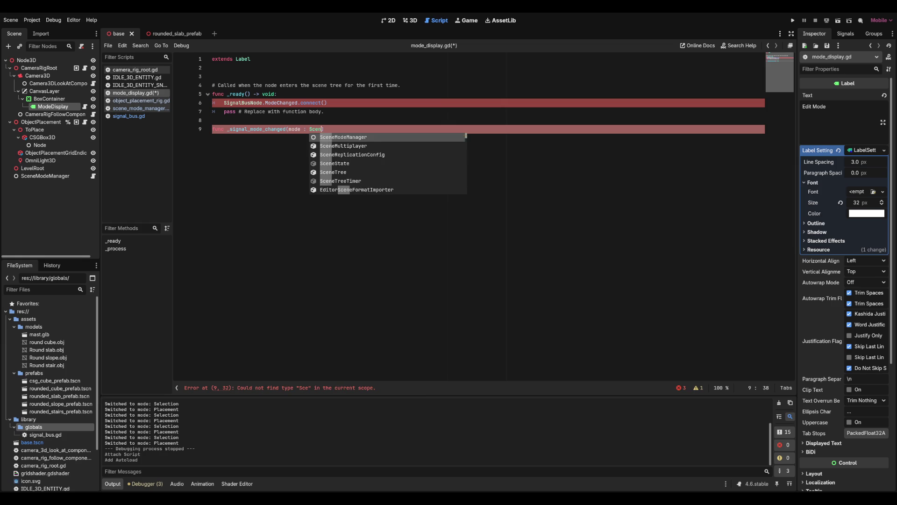
pyautogui.press('Return')
pyautogui.press('Return')
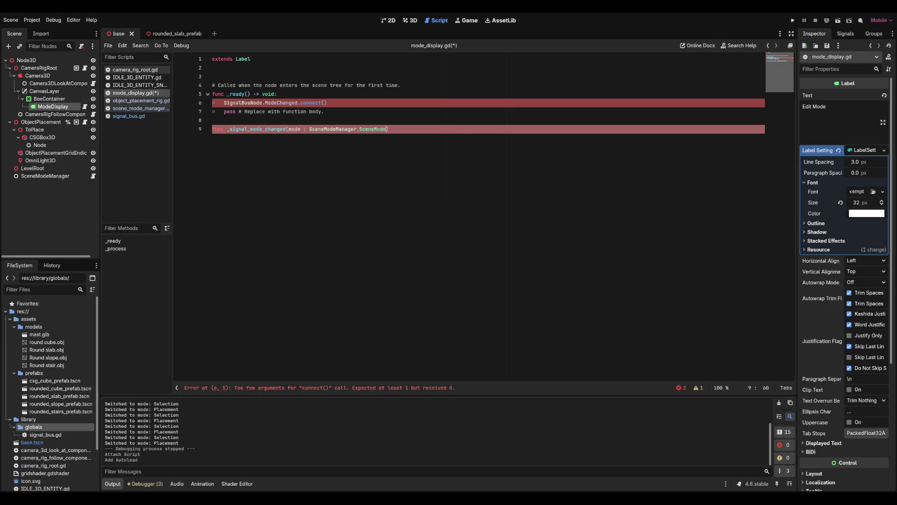
pyautogui.write(':')
pyautogui.press('Return')
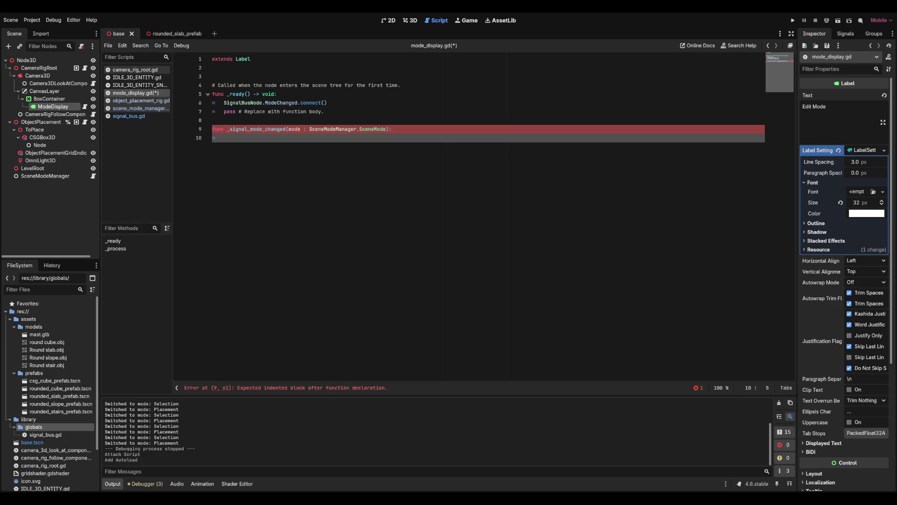
# Connect _signal_mode_changed in the connect call, give the handler a pass body, and save.
pyautogui.click(324, 103)
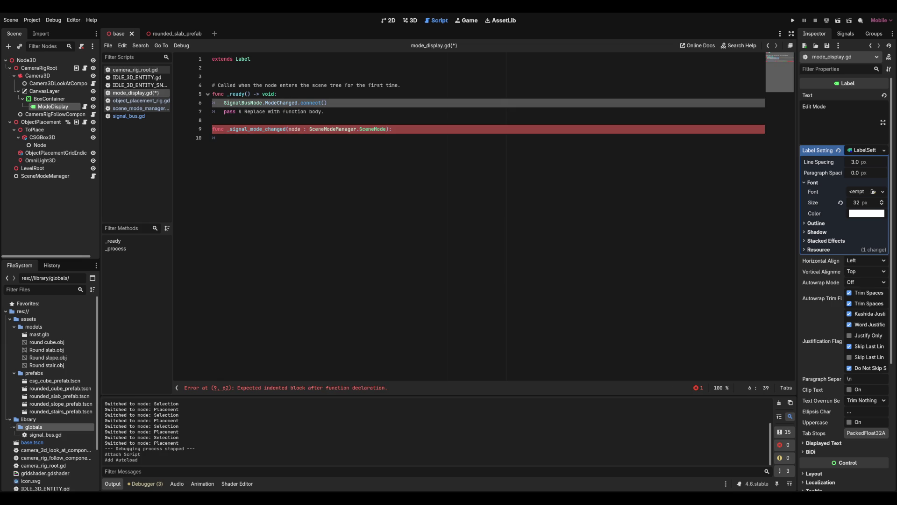
pyautogui.write('_si')
pyautogui.press('Return')
pyautogui.click(224, 138)
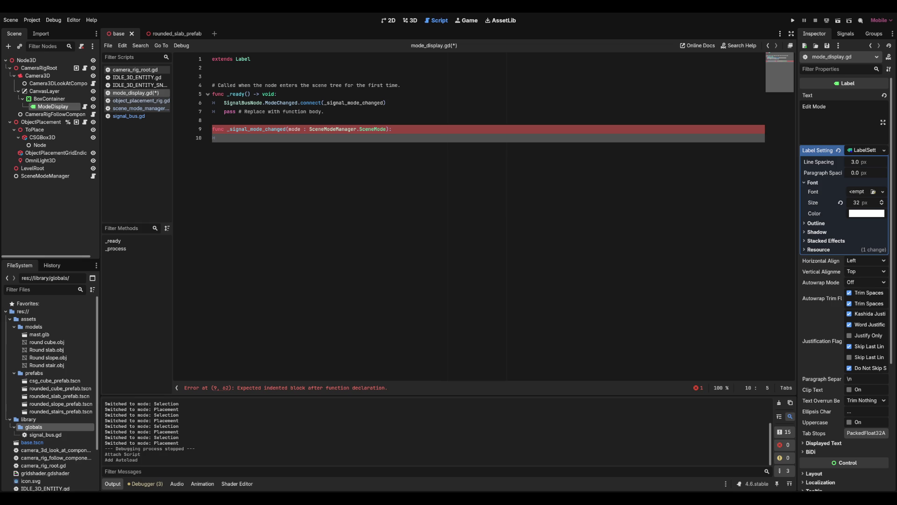
pyautogui.write('pass')
pyautogui.hotkey('ctrl', 's')
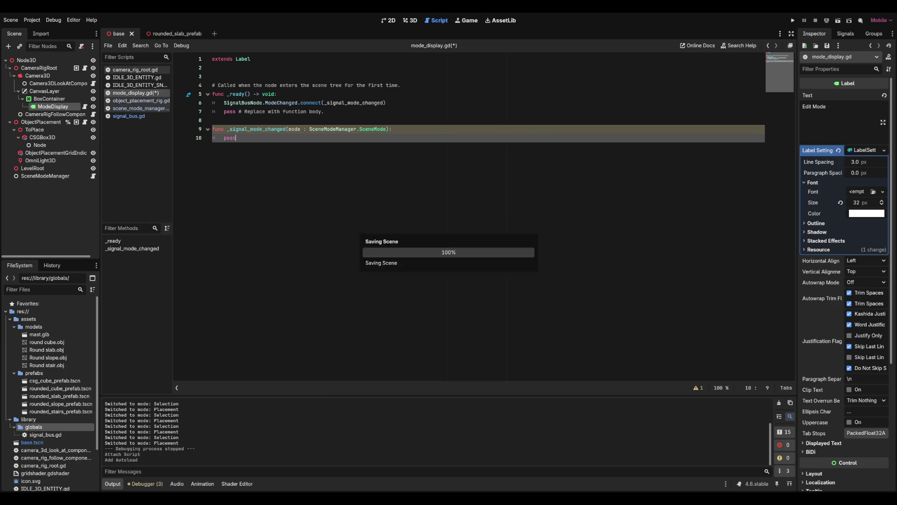
pyautogui.click(391, 129)
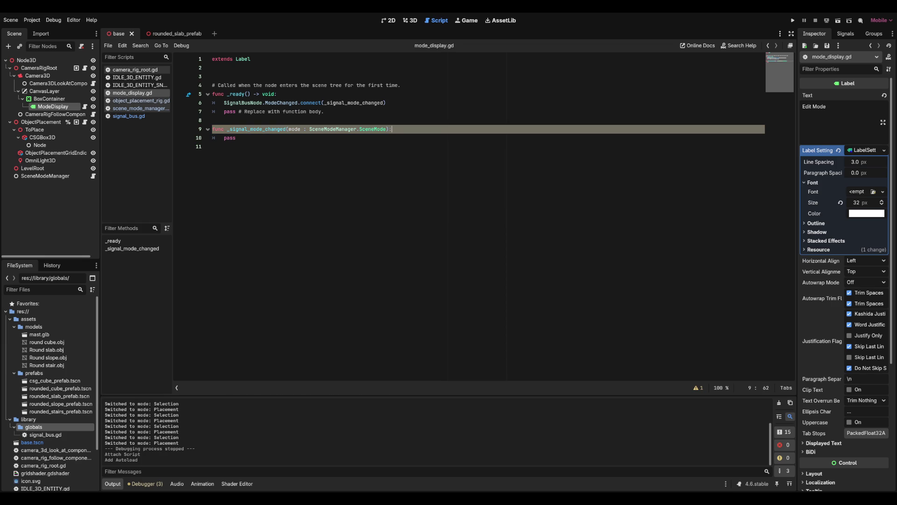
# Begin a 'match mode:' block in the _signal_mode_changed handler.
pyautogui.press('Return')
pyautogui.write('switc')
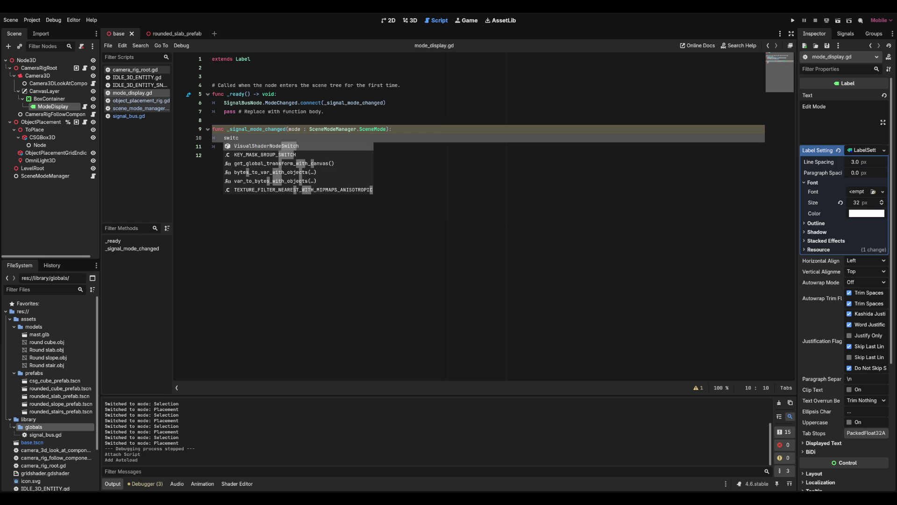
pyautogui.write('h')
pyautogui.press('Escape')
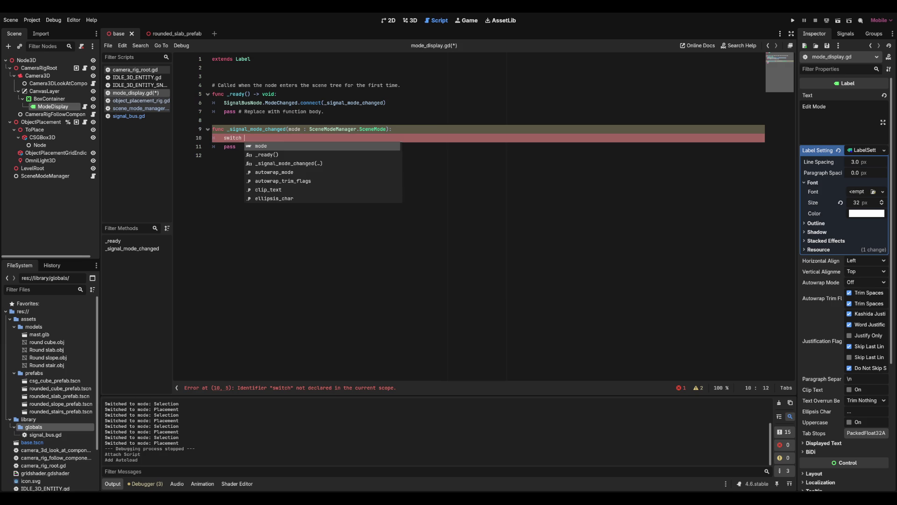
pyautogui.hotkey('ctrl', 'BackSpace')
pyautogui.write('mat')
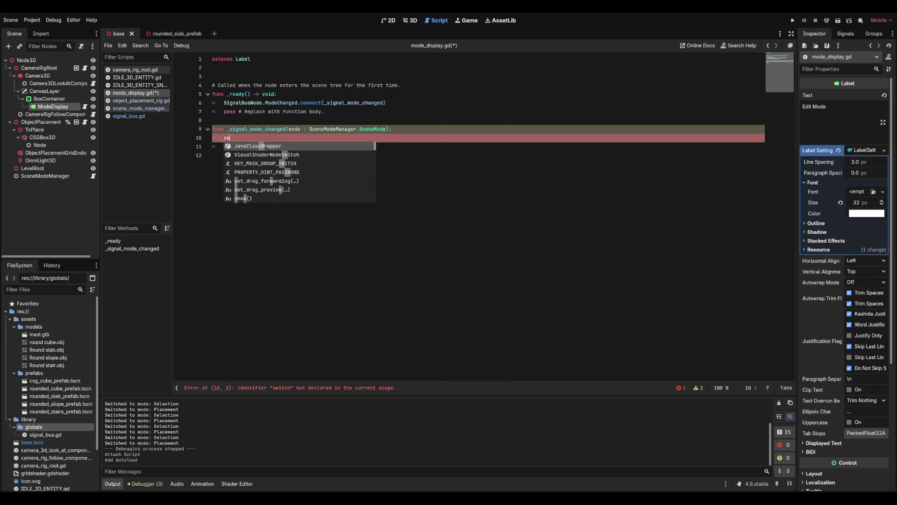
pyautogui.write('ch mode:')
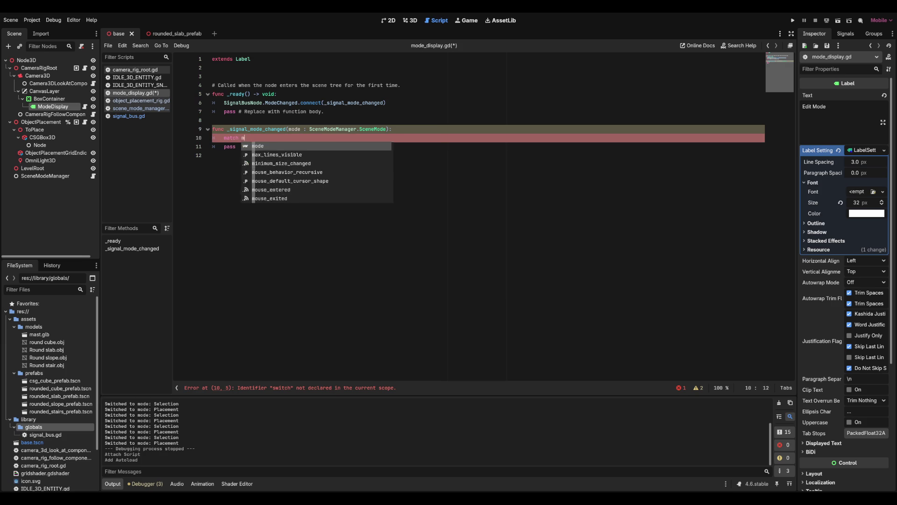
pyautogui.press('Return')
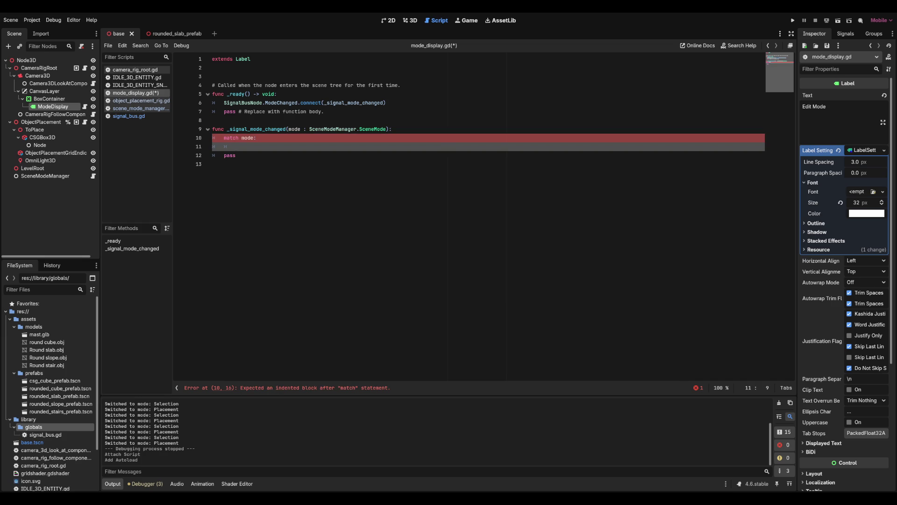
# Add a SceneModeManager.SceneMode.PLACEMENT case setting self.text = "Placement Mode".
pyautogui.write('SceneM')
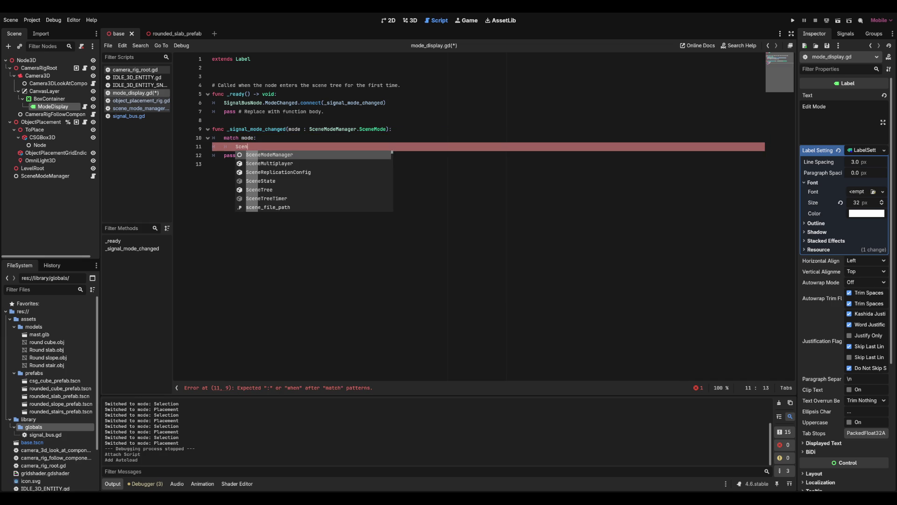
pyautogui.press('Return')
pyautogui.write('.')
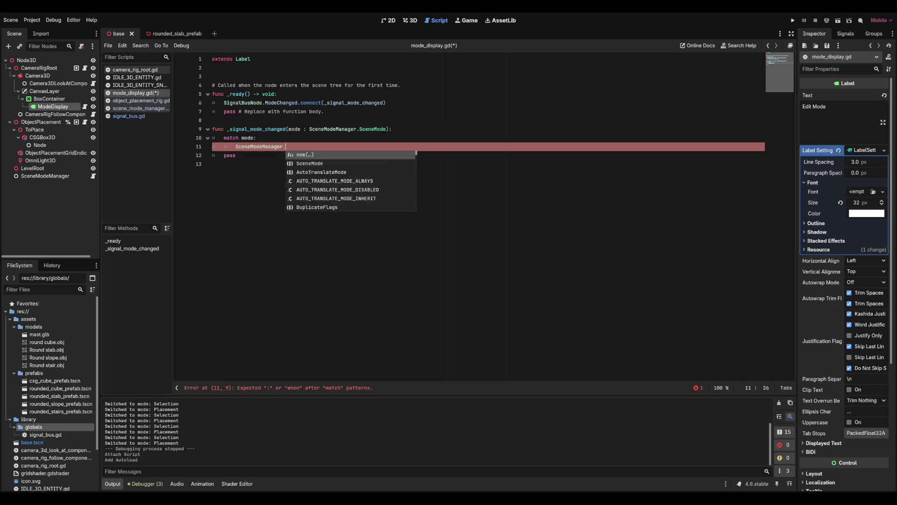
pyautogui.write('Sc')
pyautogui.press('Return')
pyautogui.write('.')
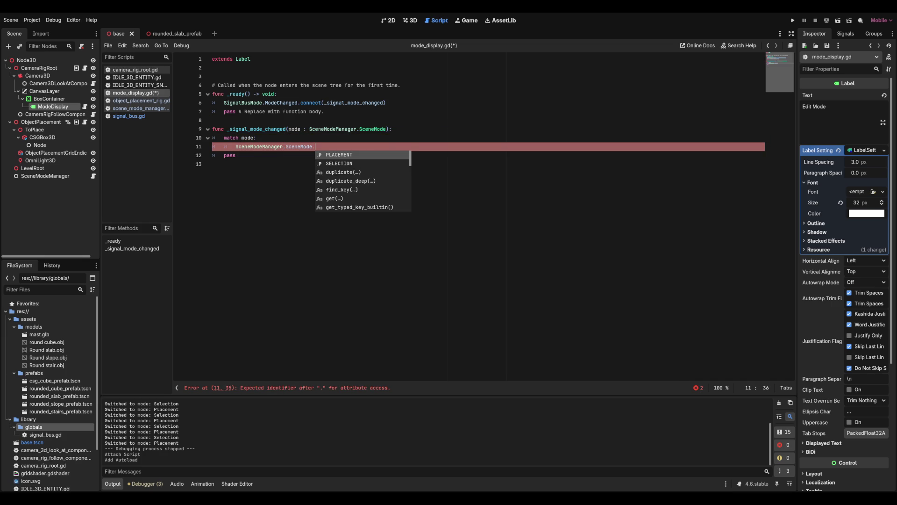
pyautogui.press('Return')
pyautogui.write(':')
pyautogui.press('Return')
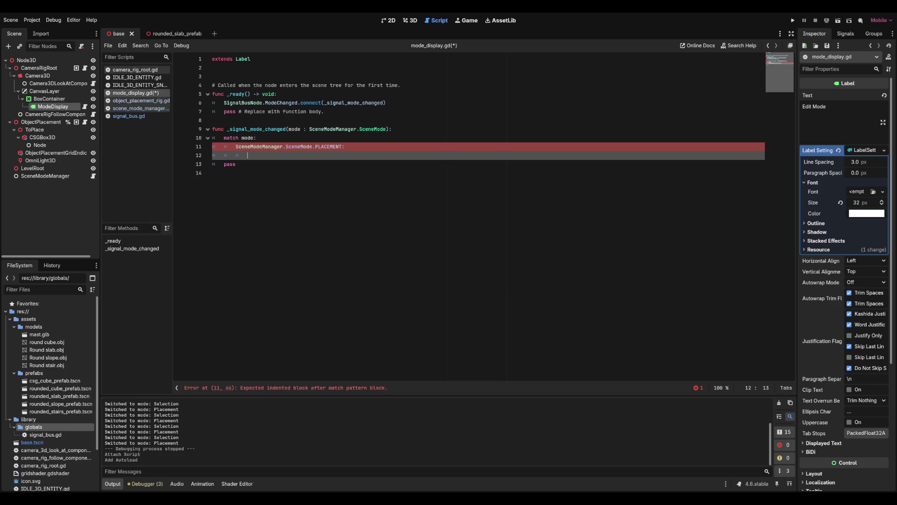
pyautogui.write('self.te')
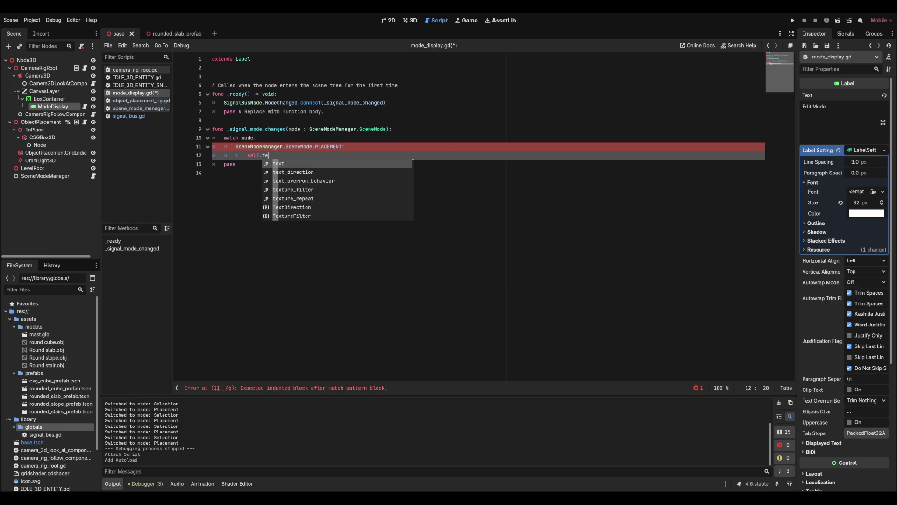
pyautogui.write('xt = "Pla')
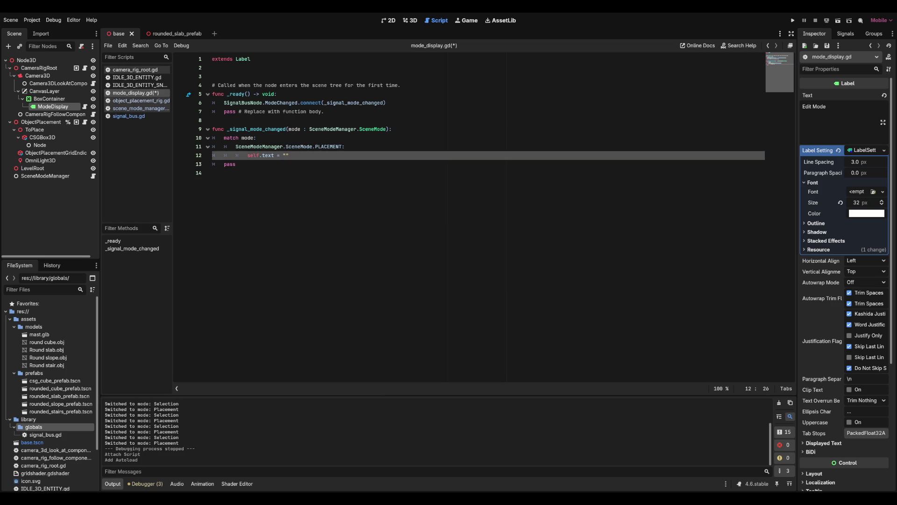
pyautogui.write('cement Mode')
# Add a SELECTION case setting self.text = "Selection Mode", delete the leftover pass, and save.
pyautogui.press('Return')
pyautogui.write('SJceneModeM')
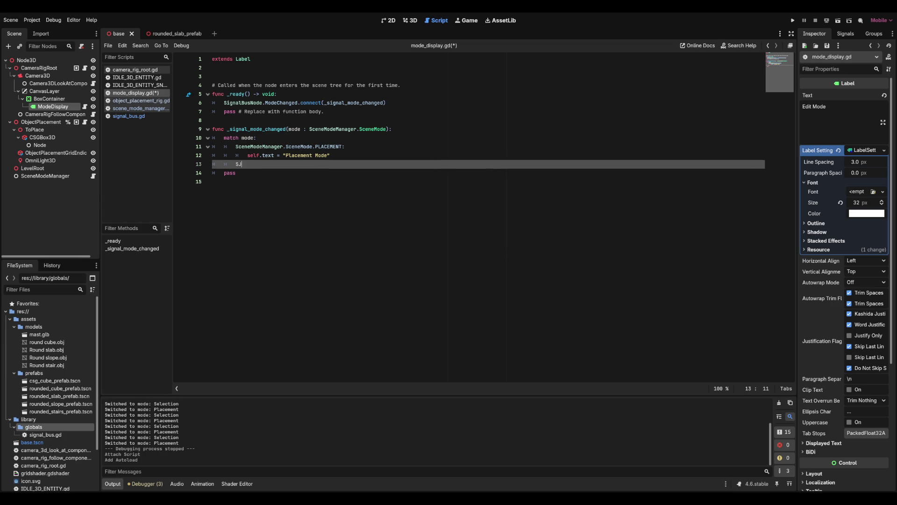
pyautogui.press('BackSpace')
pyautogui.press('BackSpace')
pyautogui.press('BackSpace')
pyautogui.write('ceneModeManager.SceneMo')
pyautogui.write('de.')
pyautogui.press('Return')
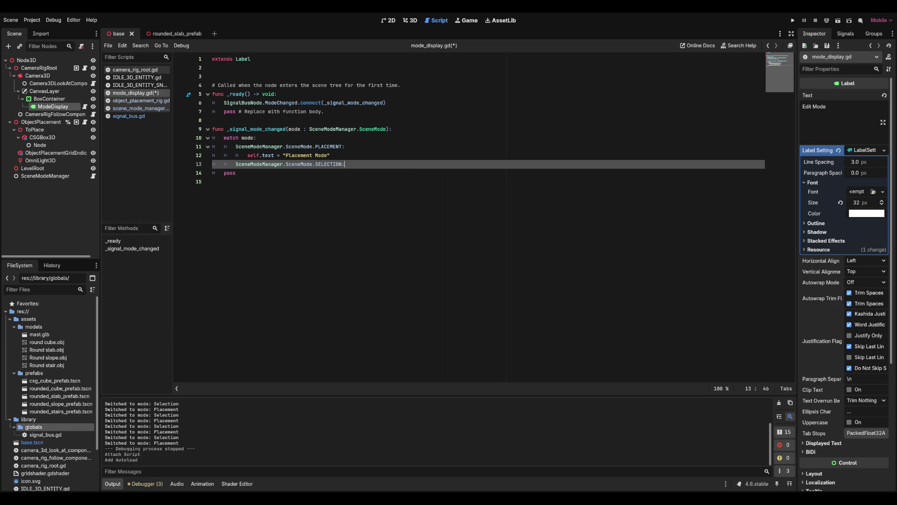
pyautogui.press('Return')
pyautogui.write('self.text')
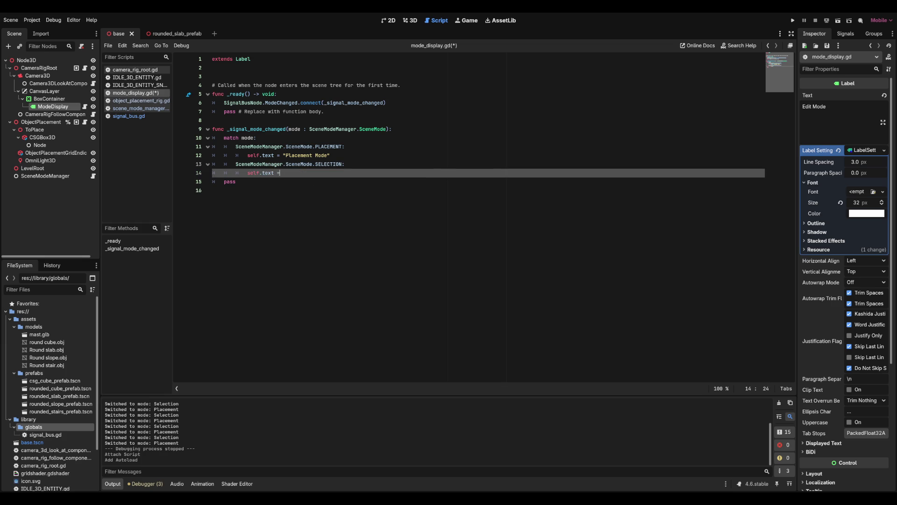
pyautogui.write(' = "Selection Mode')
pyautogui.press('Down')
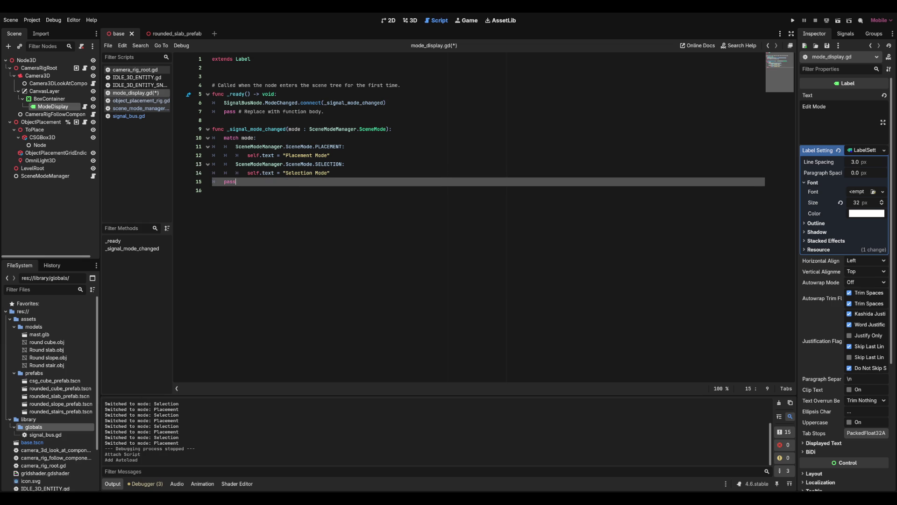
pyautogui.press('BackSpace')
pyautogui.press('BackSpace')
pyautogui.press('BackSpace')
pyautogui.hotkey('ctrl', 's')
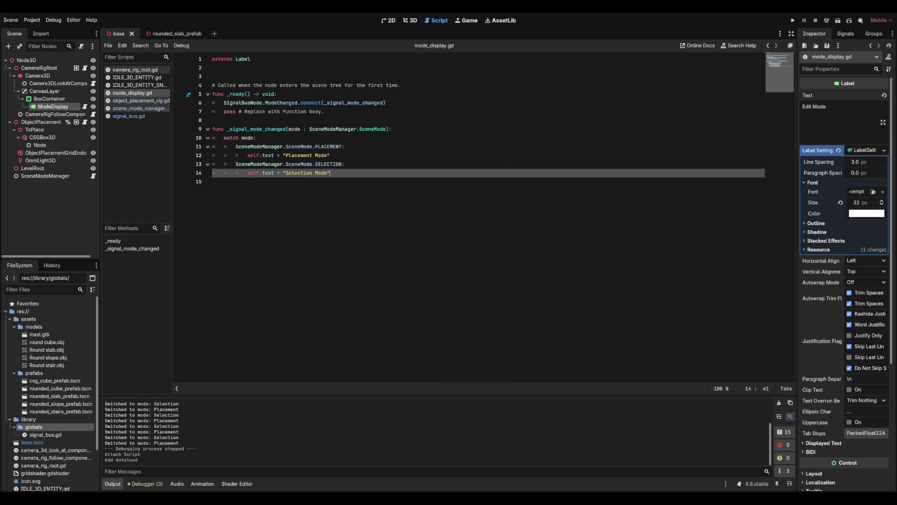
# Open scene_mode_manager.gd and add a new line after the _ready setup calls.
pyautogui.click(93, 176)
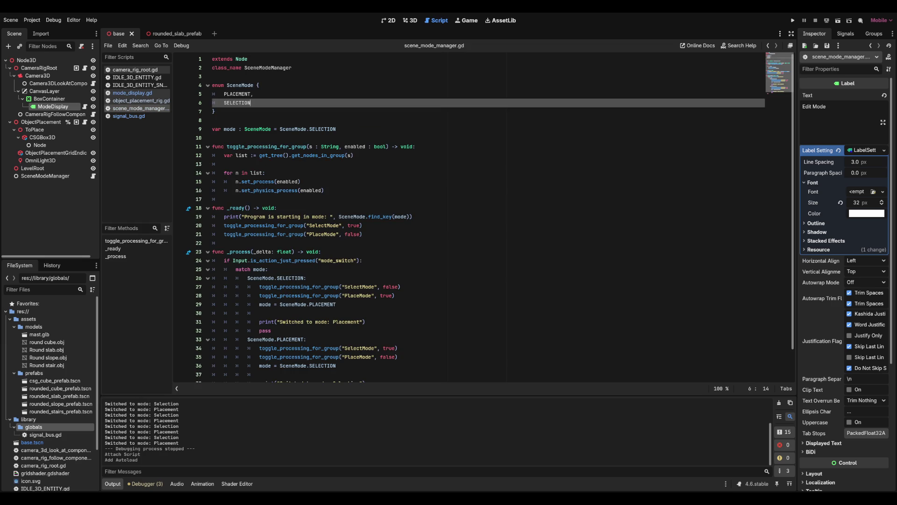
pyautogui.click(213, 137)
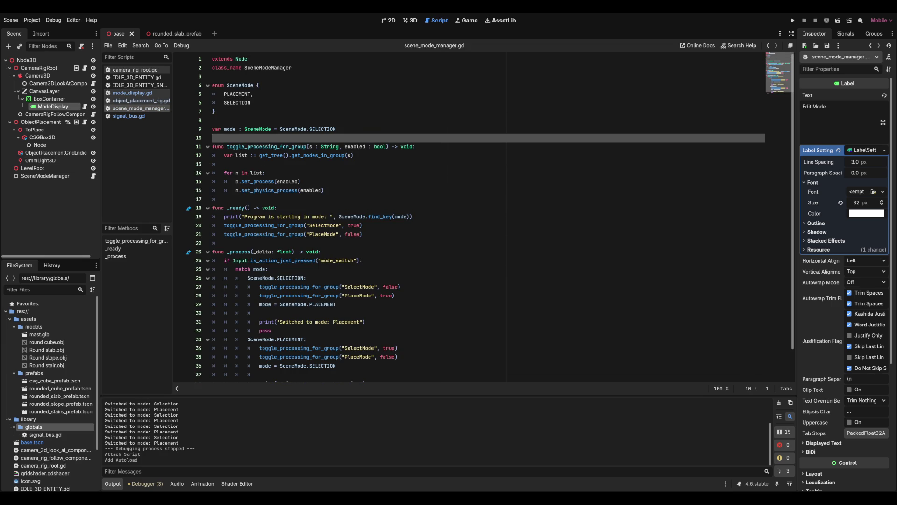
pyautogui.scroll(-1, 489, 215)
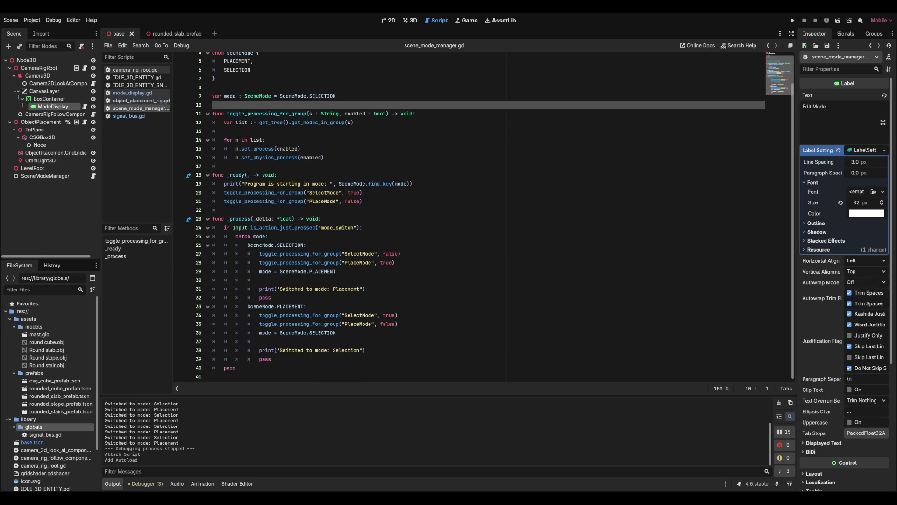
pyautogui.click(365, 201)
pyautogui.click(413, 183)
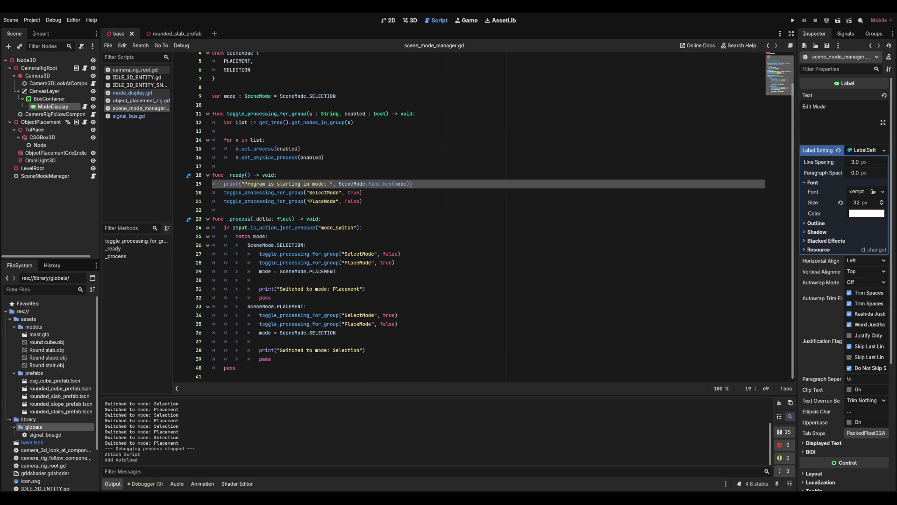
pyautogui.click(363, 201)
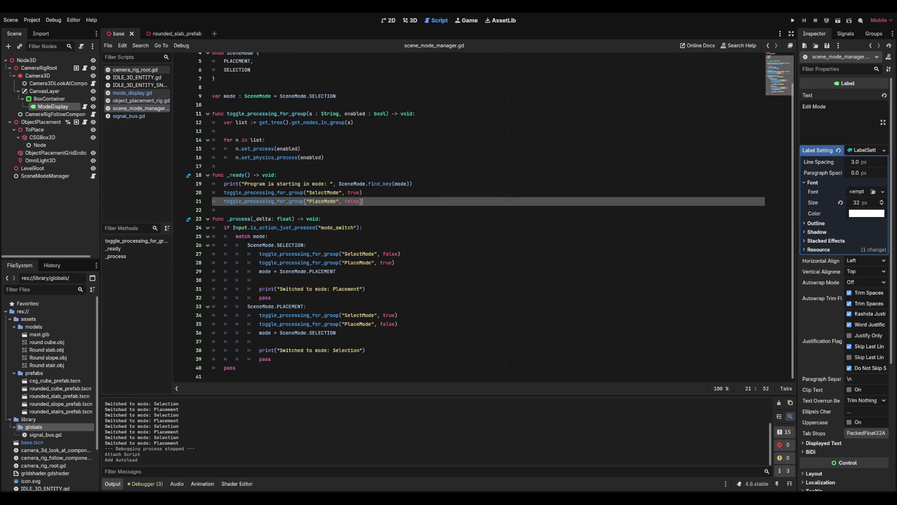
pyautogui.press('Return')
pyautogui.press('Return')
# In _ready, add SignalBusNode.emit_signal("ModeChanged", SceneModeManager.SceneMode.SELECTION).
pyautogui.write('Scene')
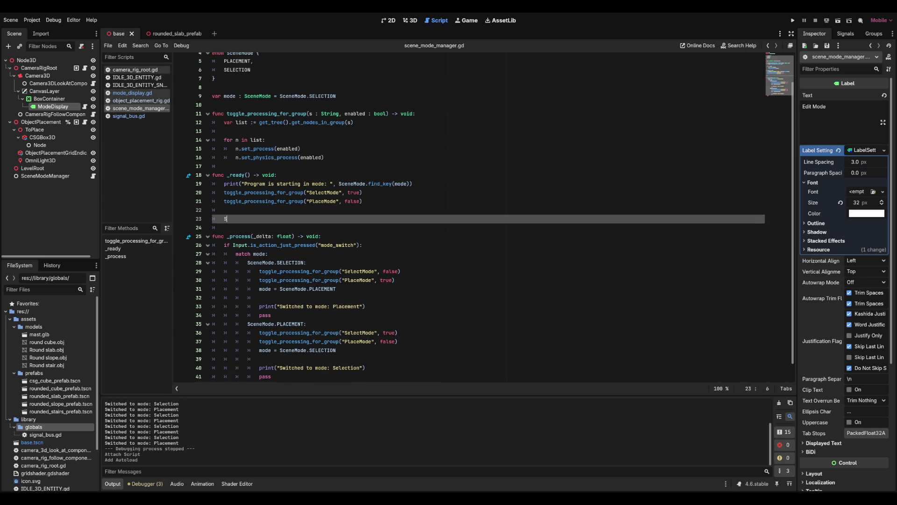
pyautogui.press('BackSpace')
pyautogui.press('BackSpace')
pyautogui.press('BackSpace')
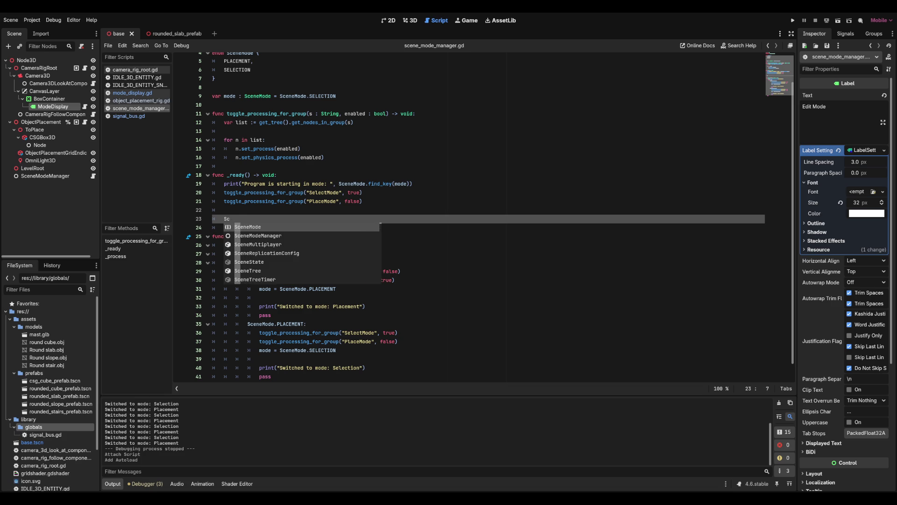
pyautogui.write('ignalBusNode.emit')
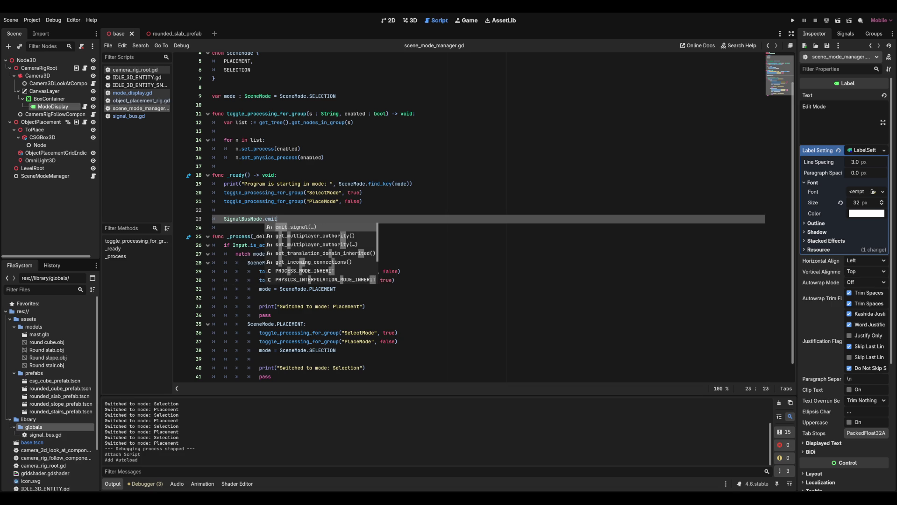
pyautogui.press('Return')
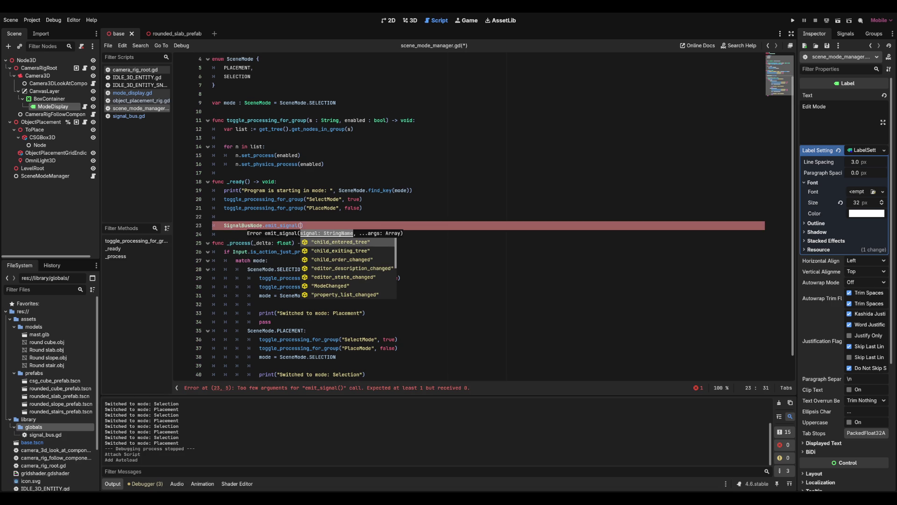
pyautogui.write('m')
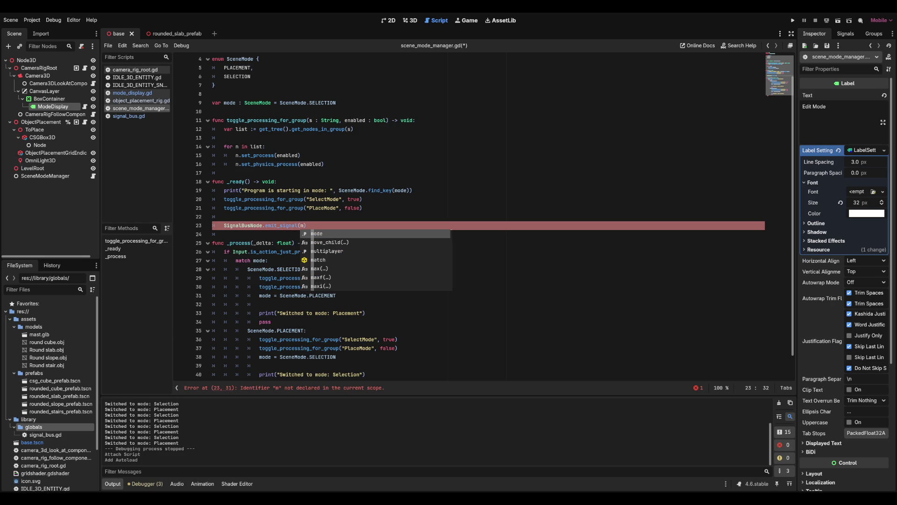
pyautogui.press('Return')
pyautogui.press('BackSpace')
pyautogui.press('BackSpace')
pyautogui.press('BackSpace')
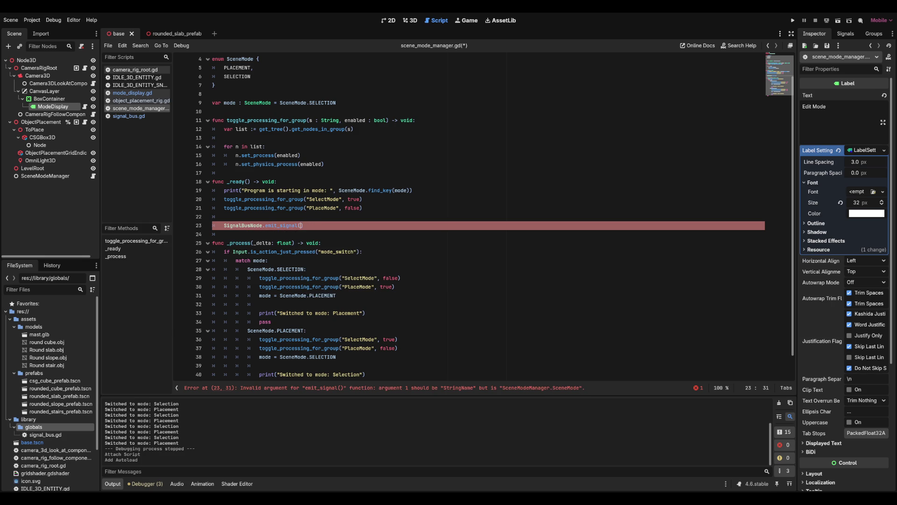
pyautogui.write('"ModeChanged"')
pyautogui.write(', ')
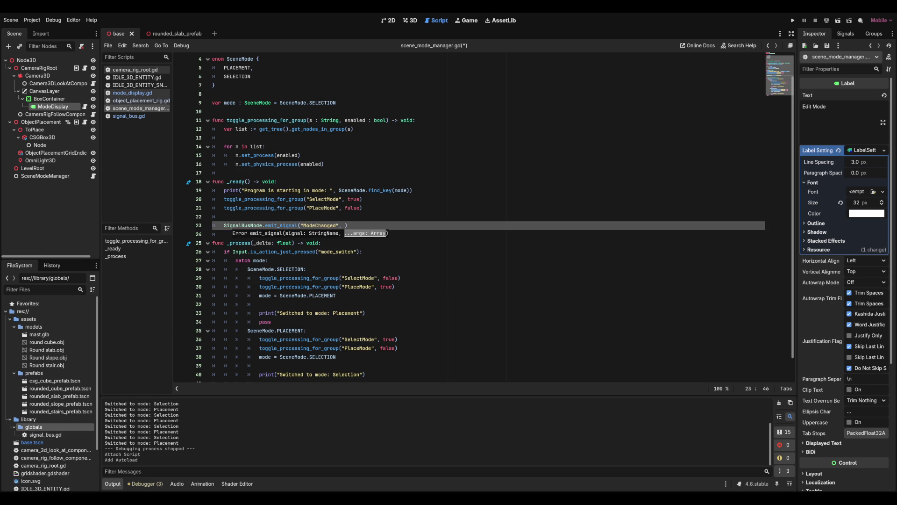
pyautogui.write('SceneModeMana')
pyautogui.write('ger.SceneMod')
pyautogui.write('e.')
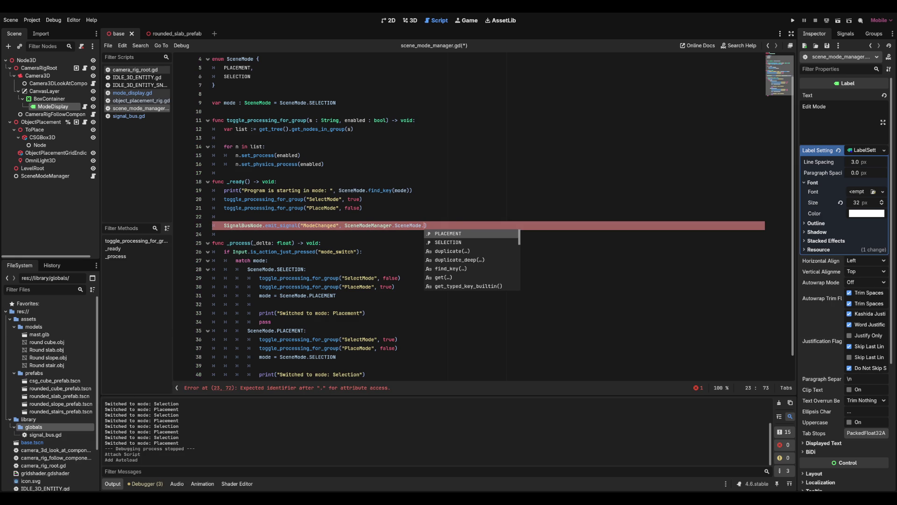
pyautogui.write('se')
pyautogui.press('Return')
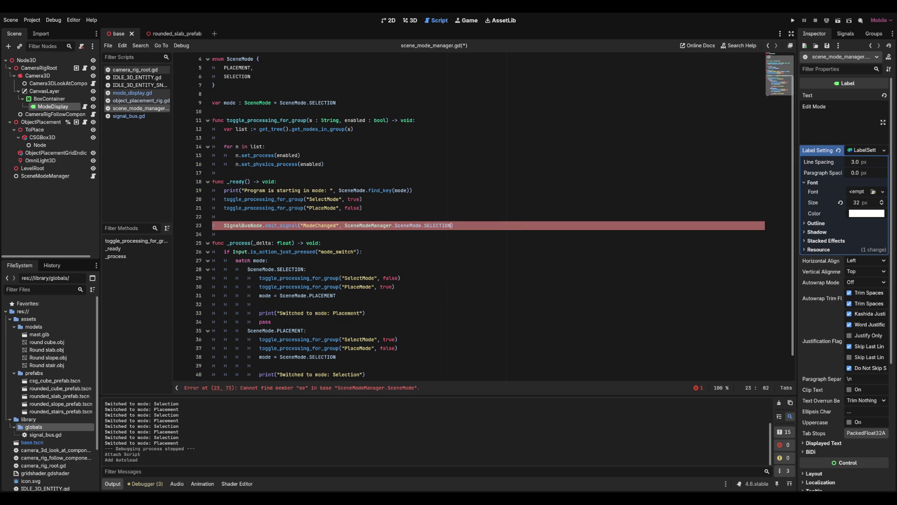
# After setting mode to PLACEMENT, add SignalBusNode.emit_signal("ModeChanged", mode).
pyautogui.scroll(-1, 495, 219)
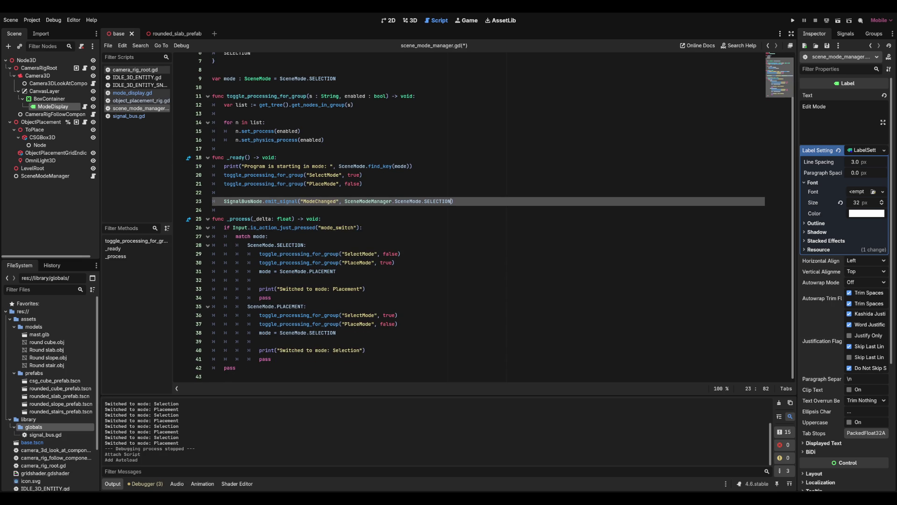
pyautogui.click(307, 245)
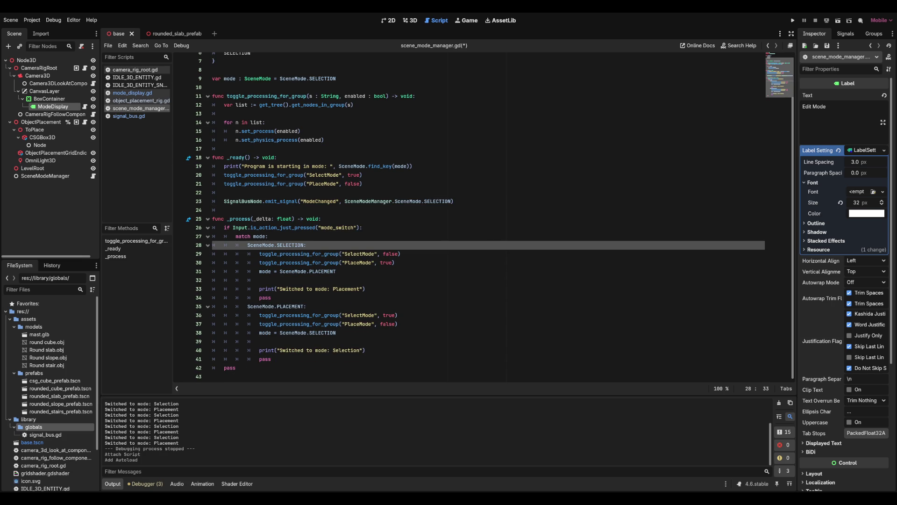
pyautogui.click(336, 272)
pyautogui.click(260, 280)
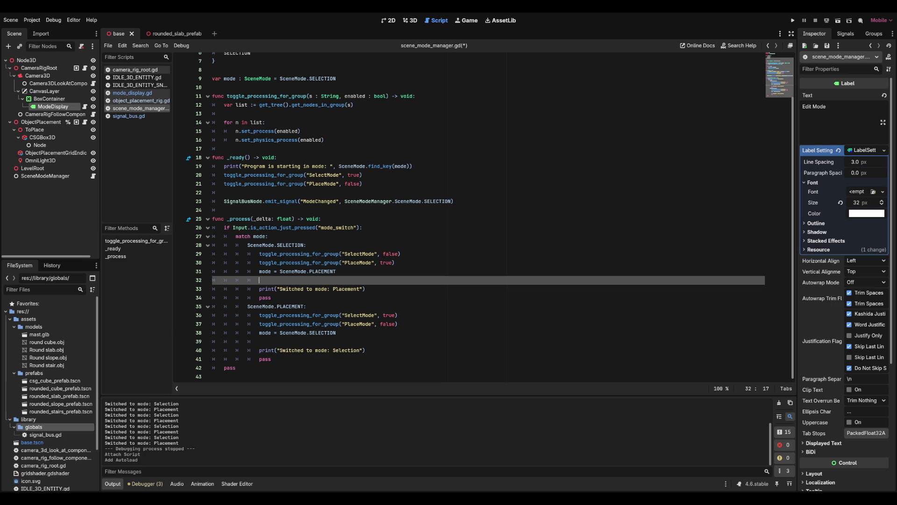
pyautogui.press('Return')
pyautogui.write('signal')
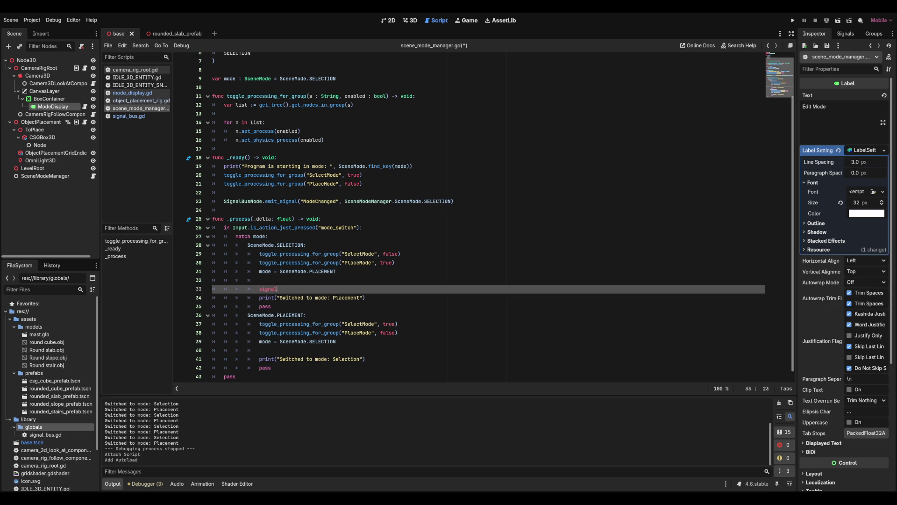
pyautogui.press('BackSpace')
pyautogui.press('BackSpace')
pyautogui.press('BackSpace')
pyautogui.write('SignalBusNode')
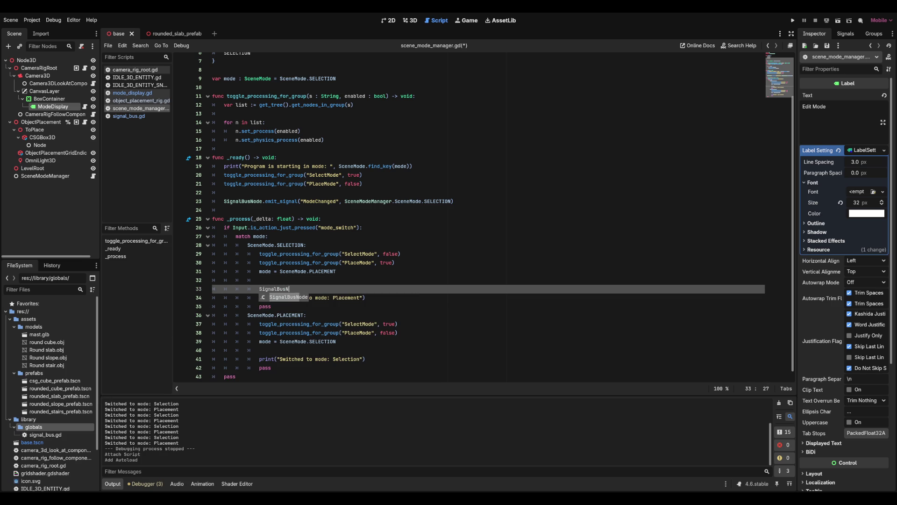
pyautogui.press('Return')
pyautogui.write('e')
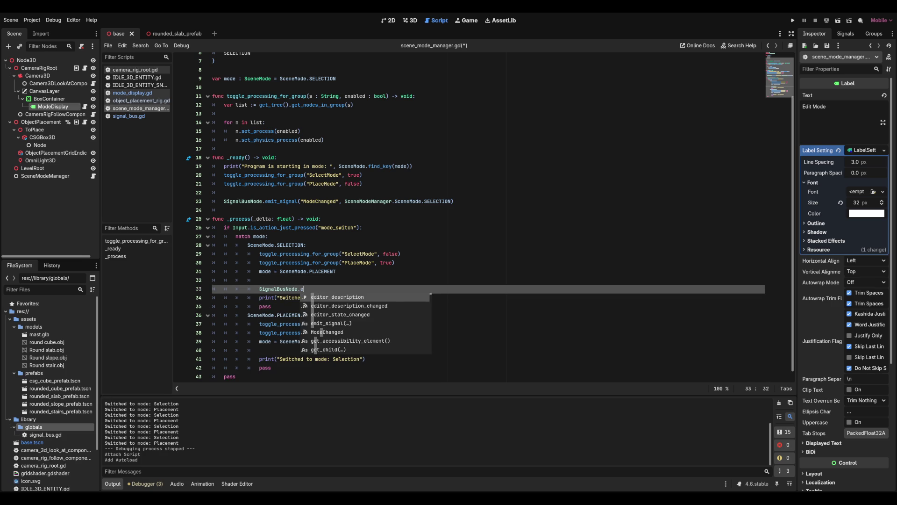
pyautogui.write('mit_signal("ModeChanged"')
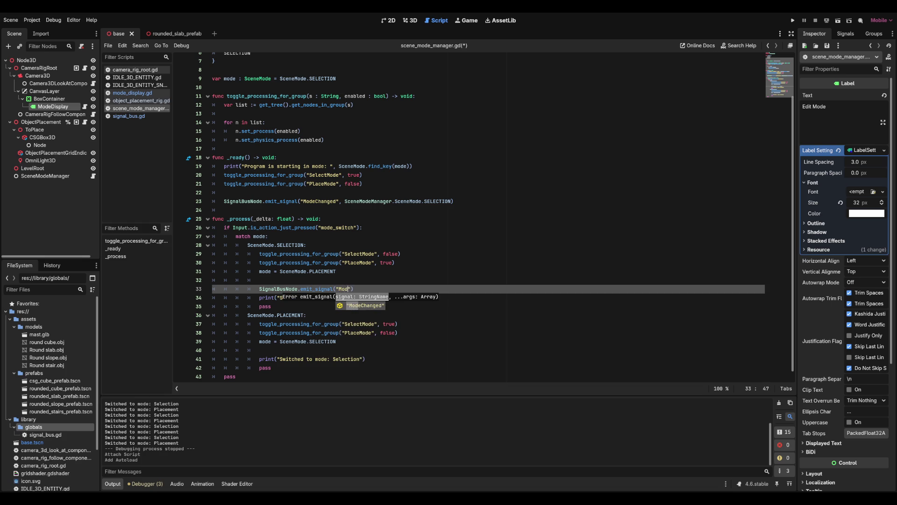
pyautogui.write(', mode')
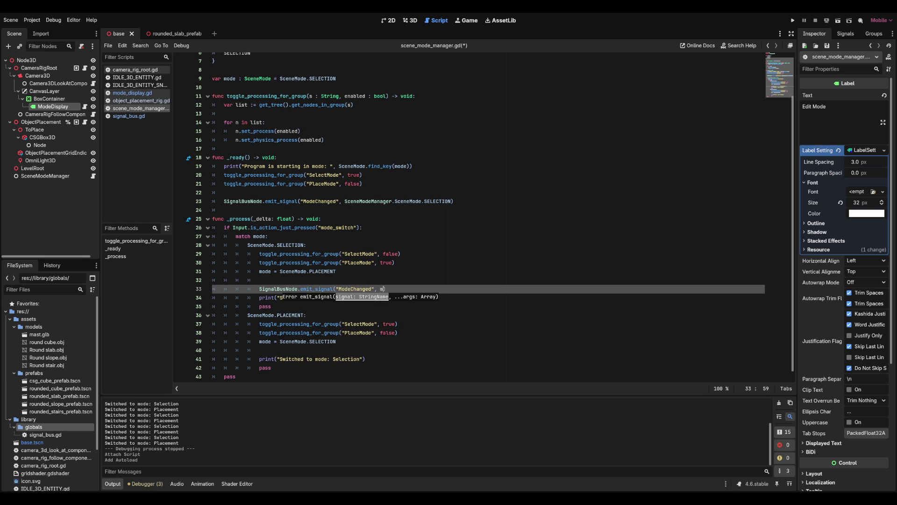
# Add a SignalBusNode.emit_signal("ModeChanged" line under the Placement case, then delete it again.
pyautogui.click(363, 227)
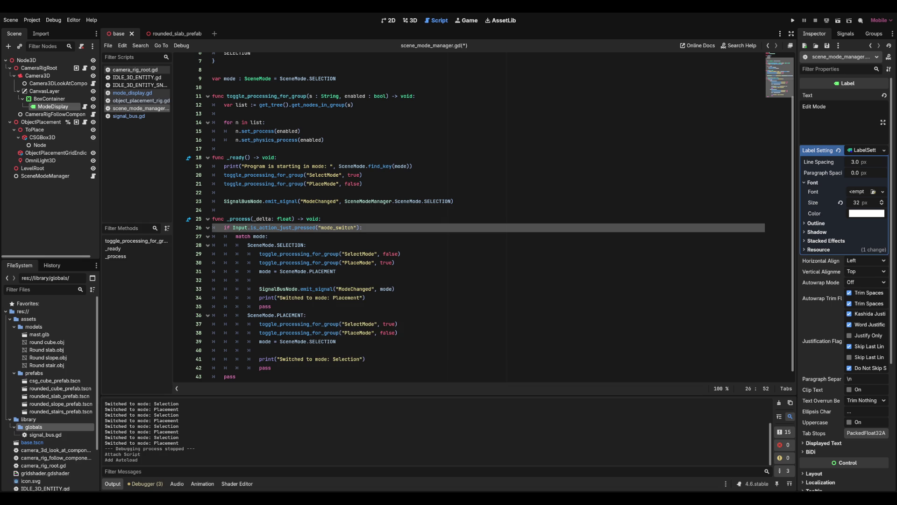
pyautogui.scroll(-1, 467, 215)
pyautogui.click(259, 341)
pyautogui.press('Return')
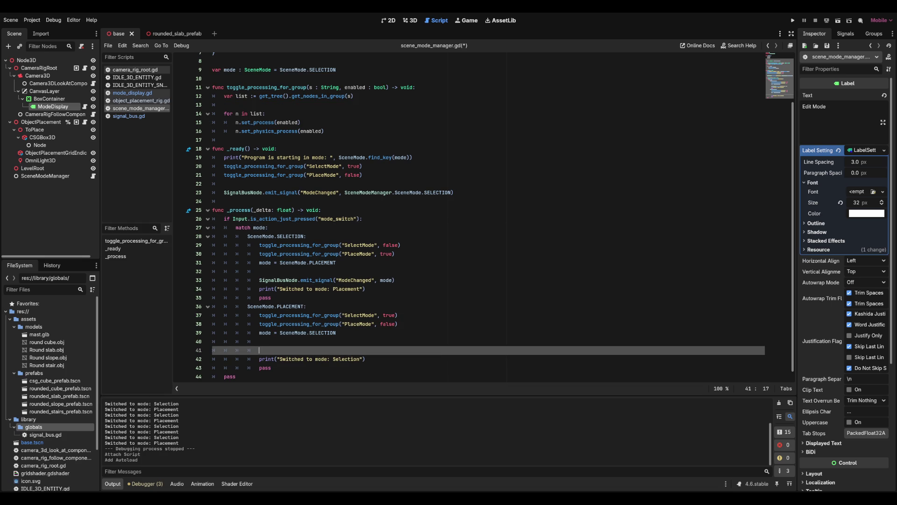
pyautogui.write('SignalBusNode.emit_signal("')
pyautogui.write('ModeChanged')
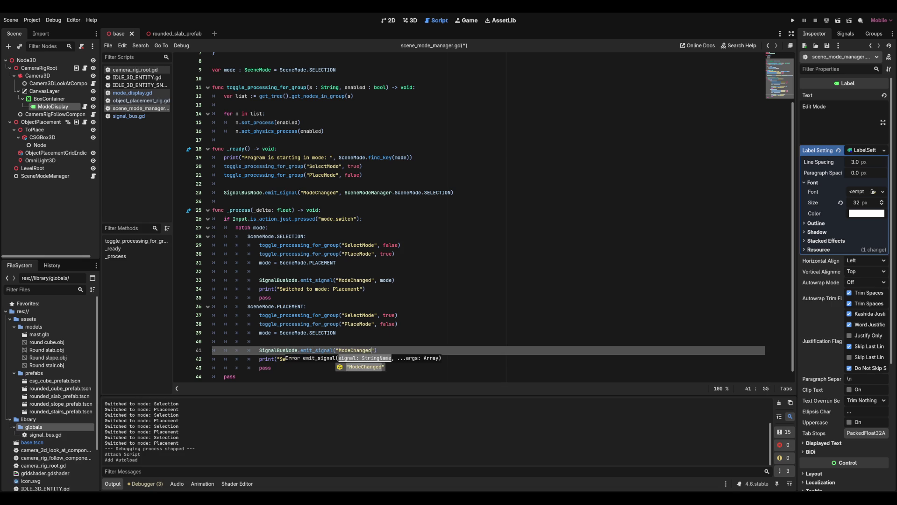
pyautogui.click(309, 333)
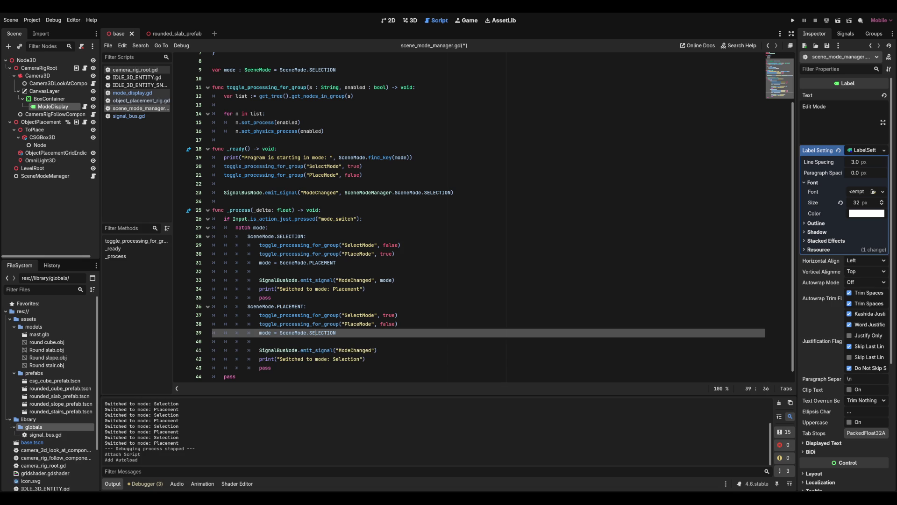
pyautogui.click(377, 349)
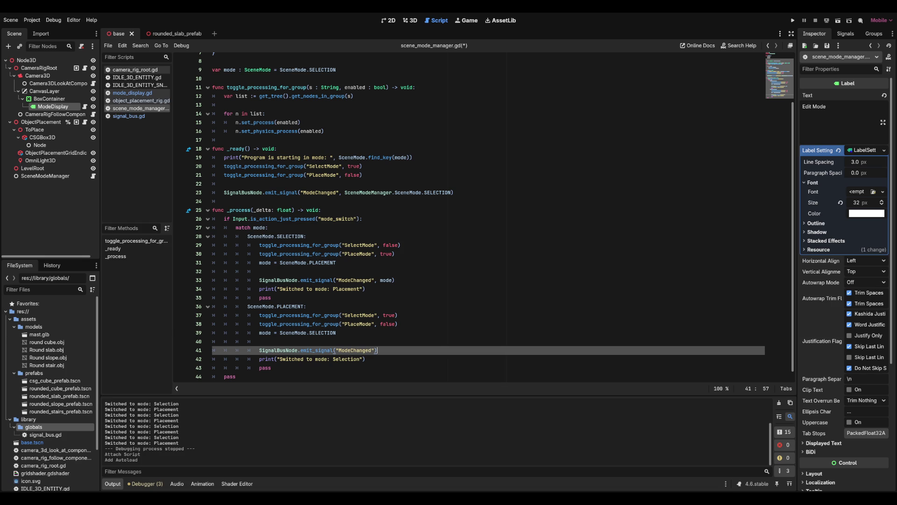
pyautogui.hotkey('shift', 'Up')
pyautogui.hotkey('shift', 'Up')
pyautogui.press('BackSpace')
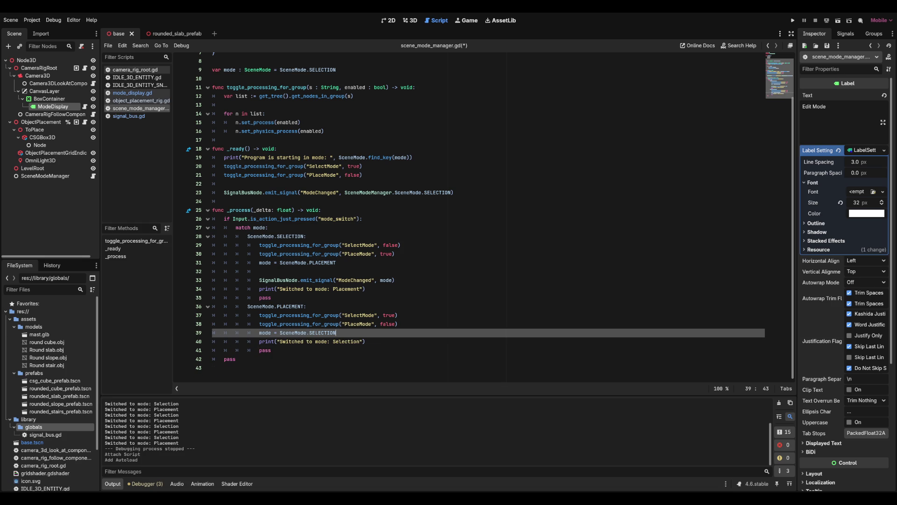
# Remove the emit_signal line from the Selection case, keeping the Placement print line.
pyautogui.click(373, 288)
pyautogui.hotkey('shift', 'Up')
pyautogui.press('BackSpace')
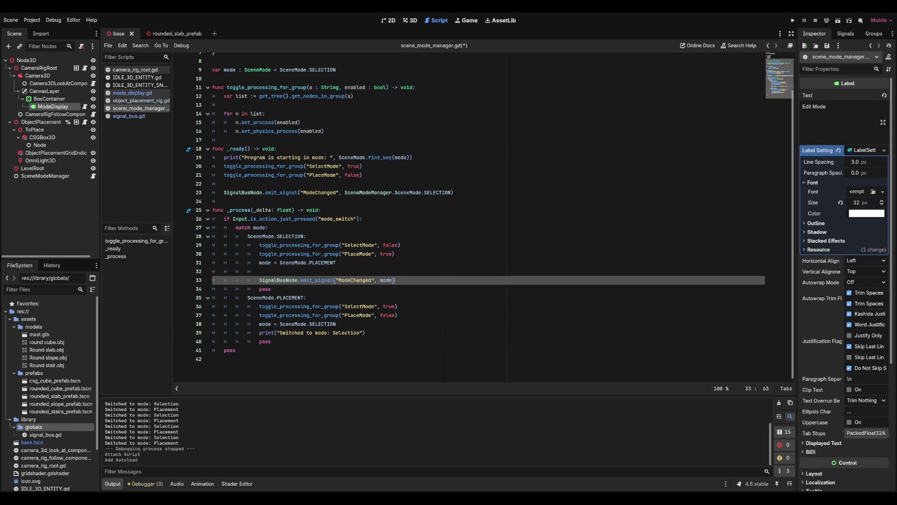
pyautogui.hotkey('ctrl', 'z')
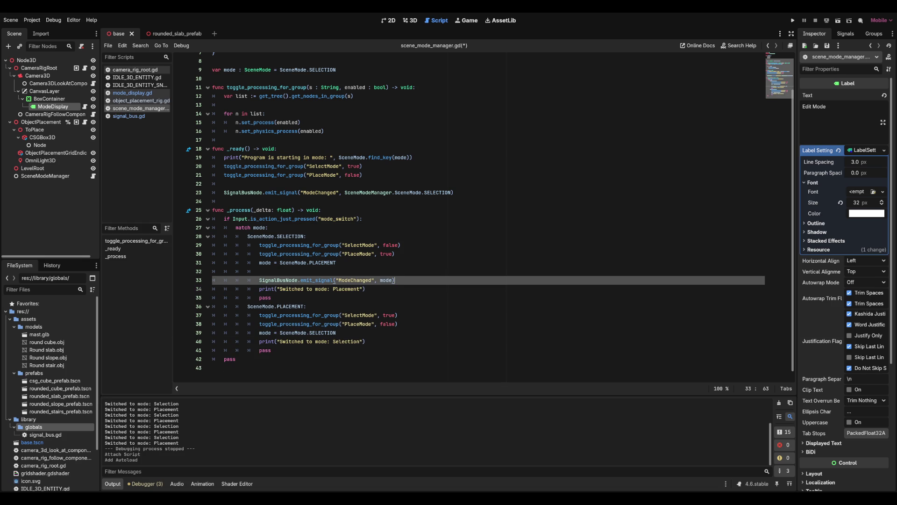
pyautogui.hotkey('shift', 'Up')
pyautogui.press('BackSpace')
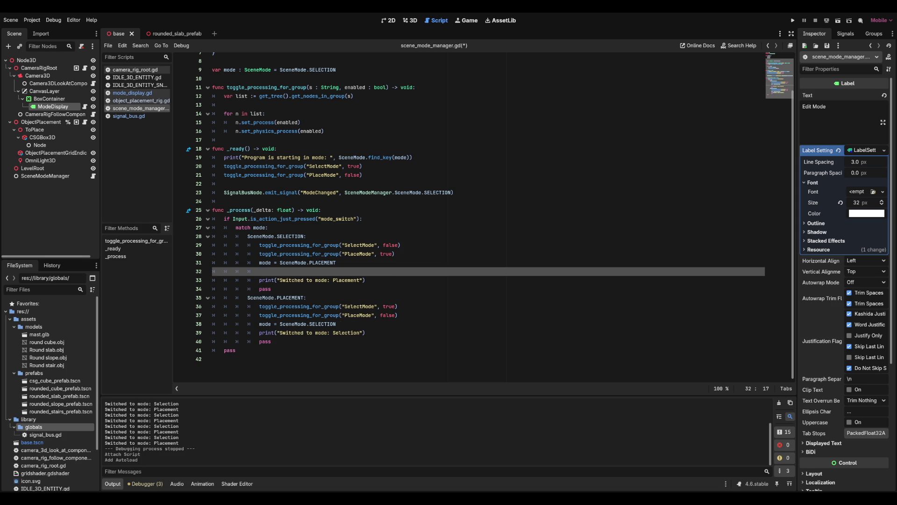
# Add SignalBusNode.emit_signal("ModeChanged", mode) once after the match block at match level.
pyautogui.click(336, 324)
pyautogui.press('Return')
pyautogui.click(271, 350)
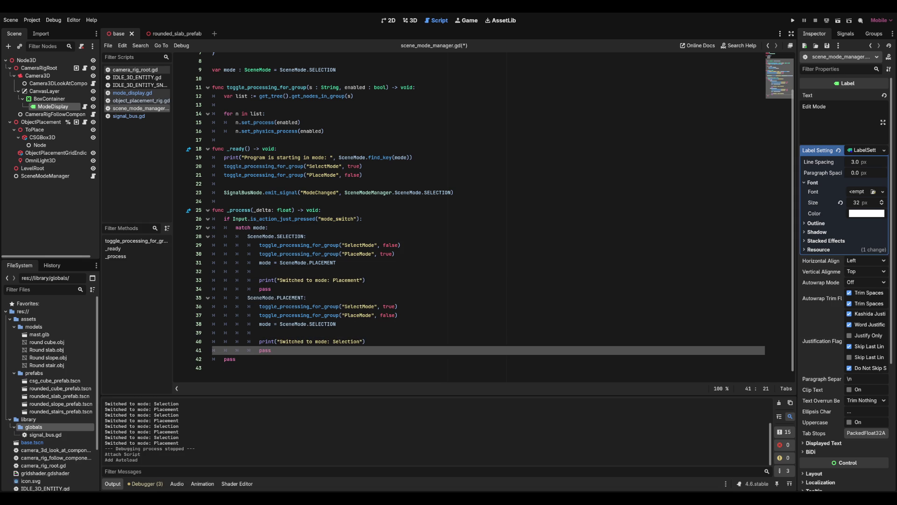
pyautogui.press('Return')
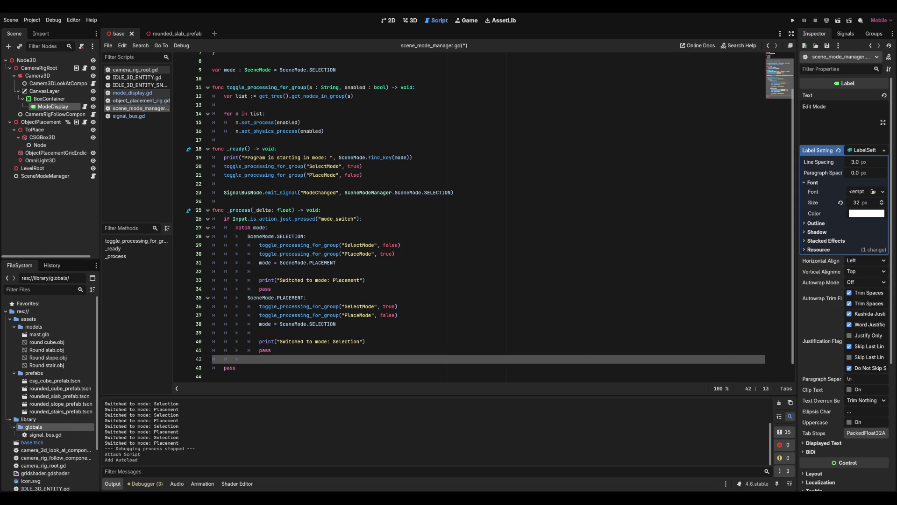
pyautogui.press('BackSpace')
pyautogui.write('SignalBusNode.')
pyautogui.write('emit')
pyautogui.press('Return')
pyautogui.write('"Mode')
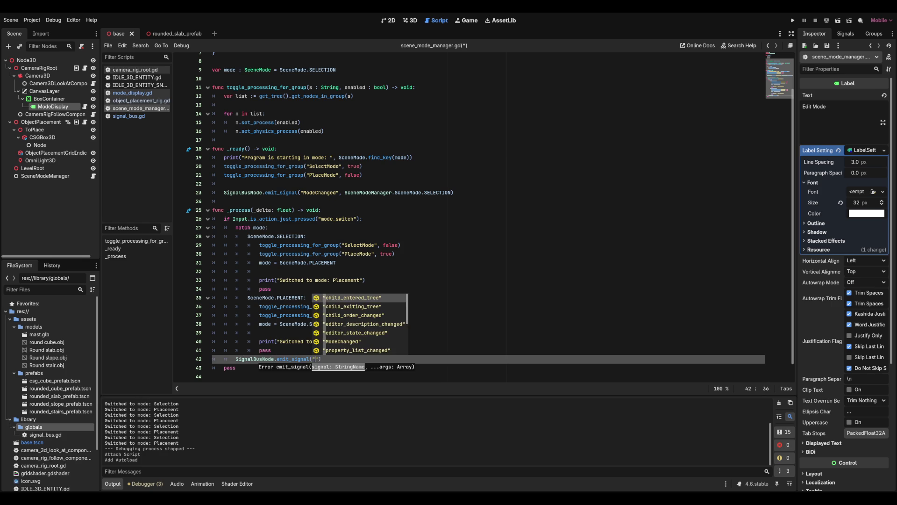
pyautogui.write('Changed", ')
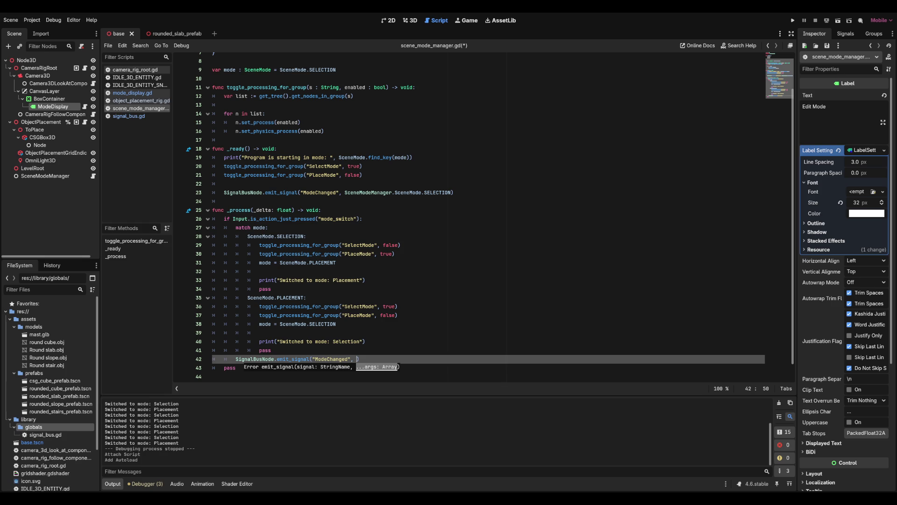
pyautogui.write('mode')
# Save scene_mode_manager.gd and run the project with F5.
pyautogui.hotkey('ctrl', 's')
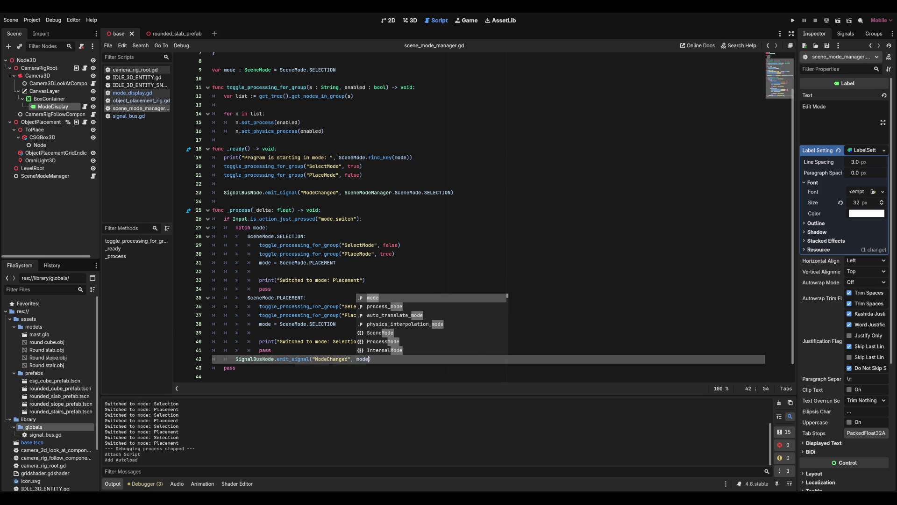
pyautogui.click(336, 69)
pyautogui.press('F5')
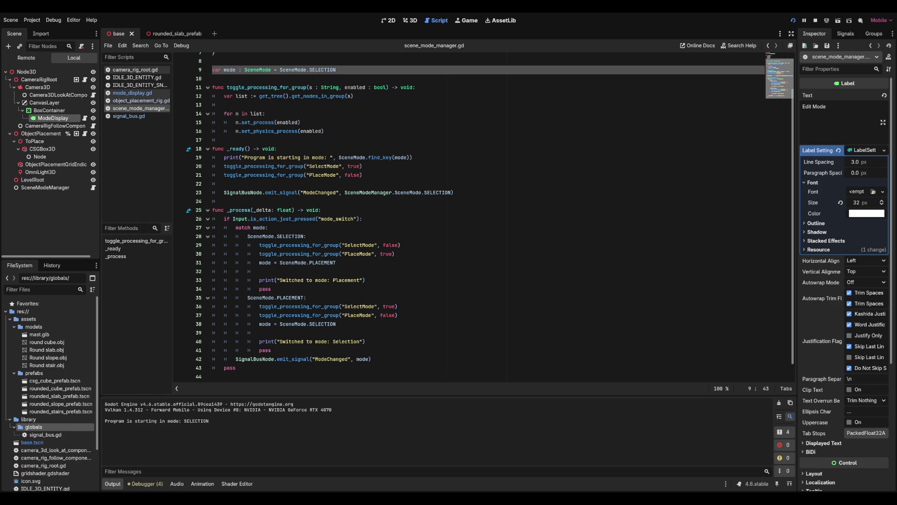
# Toggle the game between Placement and Selection modes with Tab, restarting it with F5.
pyautogui.press('Tab')
pyautogui.press('Tab')
pyautogui.press('Tab')
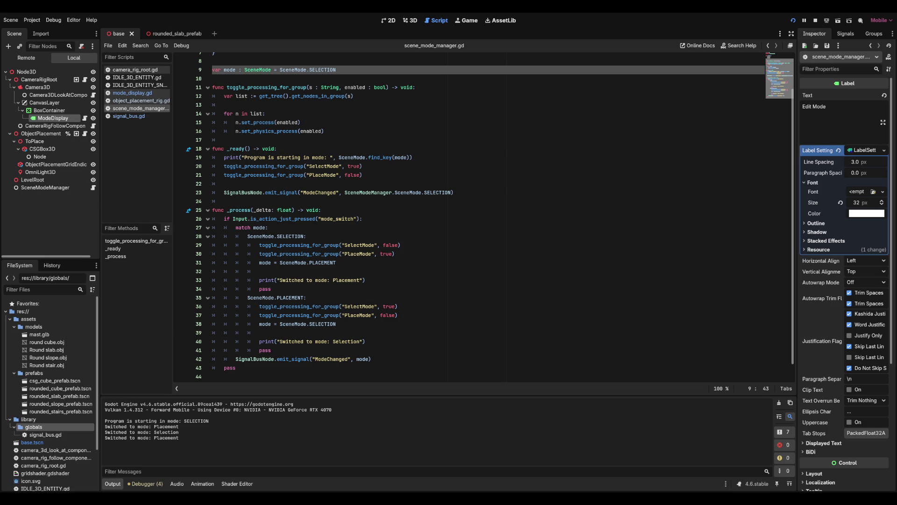
pyautogui.press('Tab')
pyautogui.press('F5')
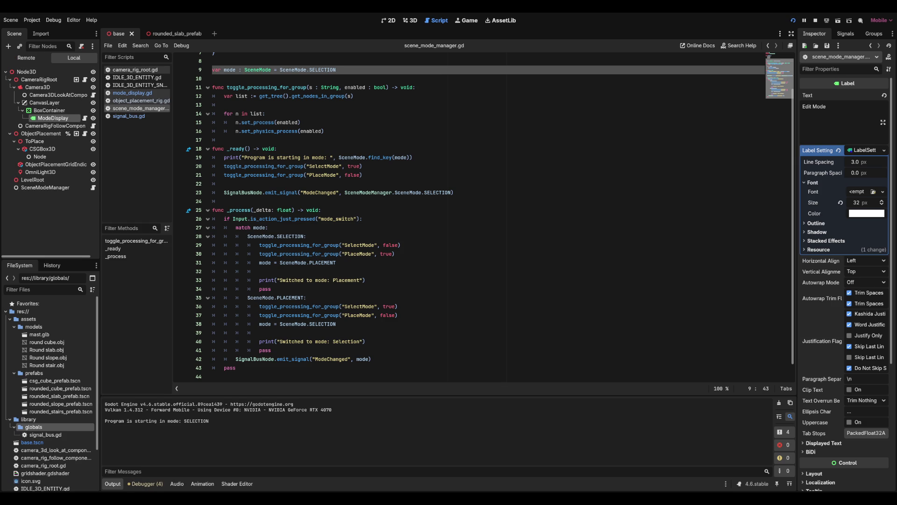
pyautogui.press('Tab')
pyautogui.press('Tab')
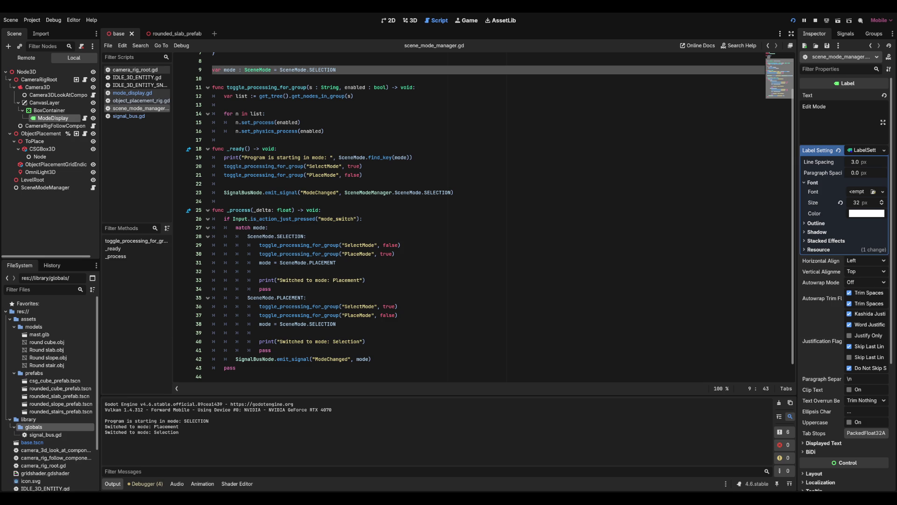
pyautogui.press('Tab')
pyautogui.press('Tab')
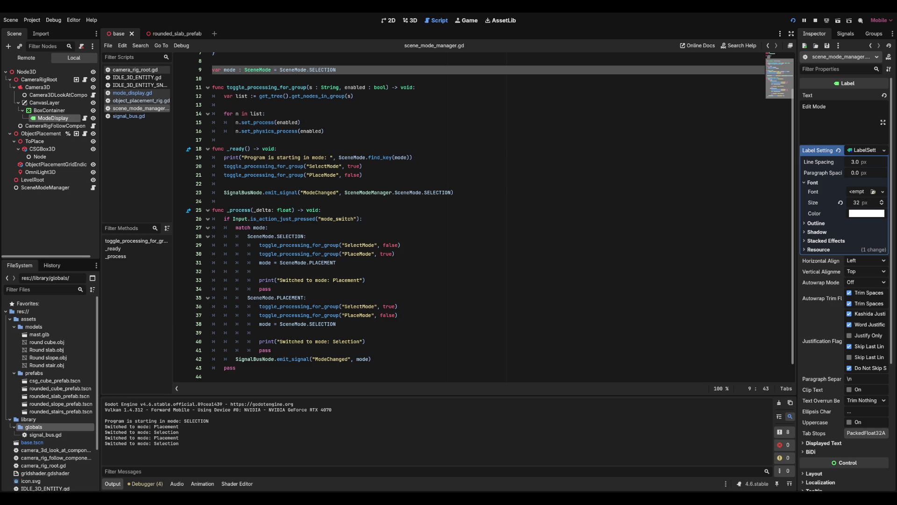
pyautogui.press('Tab')
pyautogui.press('Tab')
pyautogui.press('Tab')
pyautogui.press('Tab')
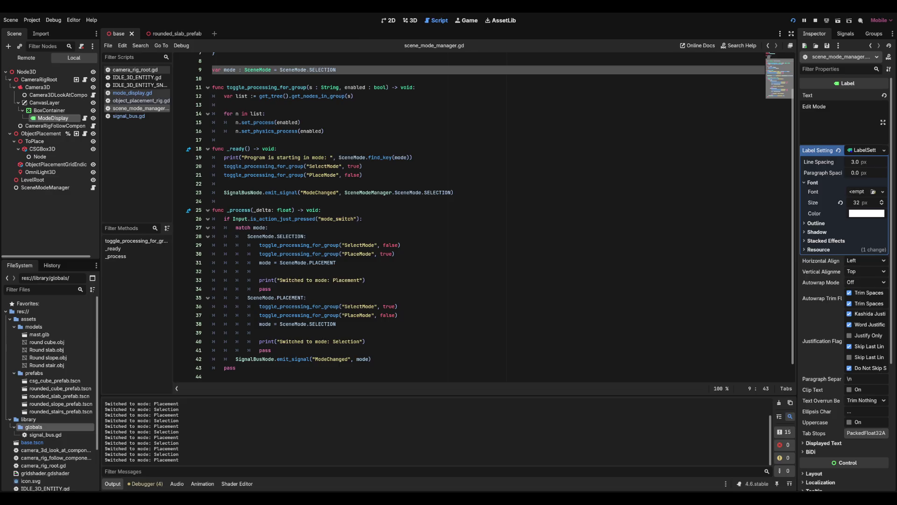
pyautogui.press('F5')
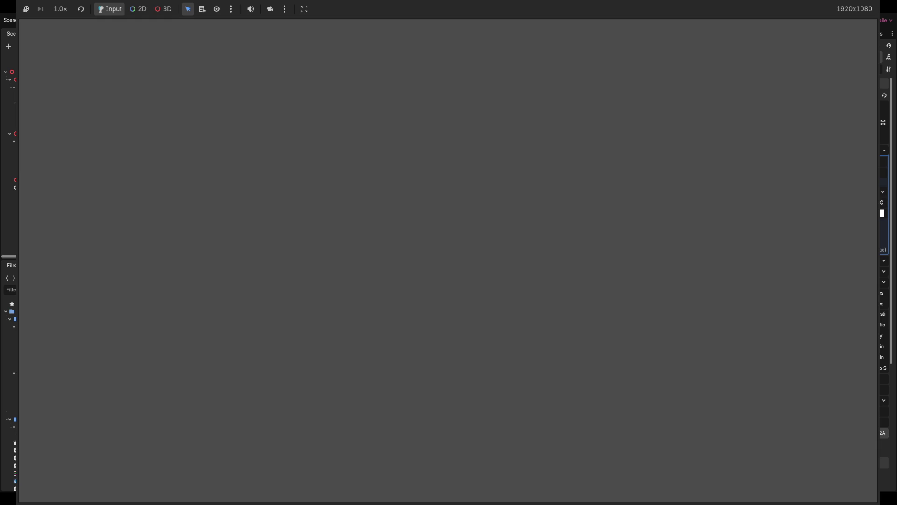
# Stop the game with F8 and relaunch it from the Run Project button.
pyautogui.press('F8')
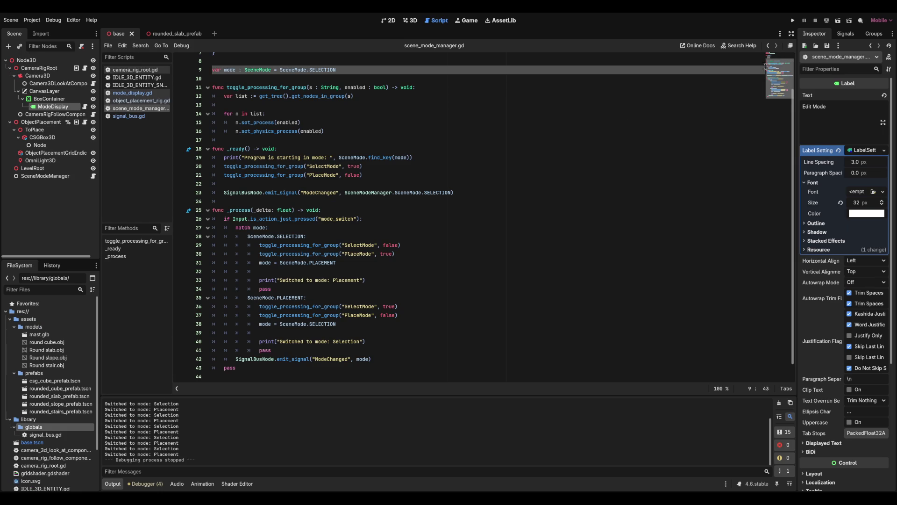
pyautogui.click(796, 21)
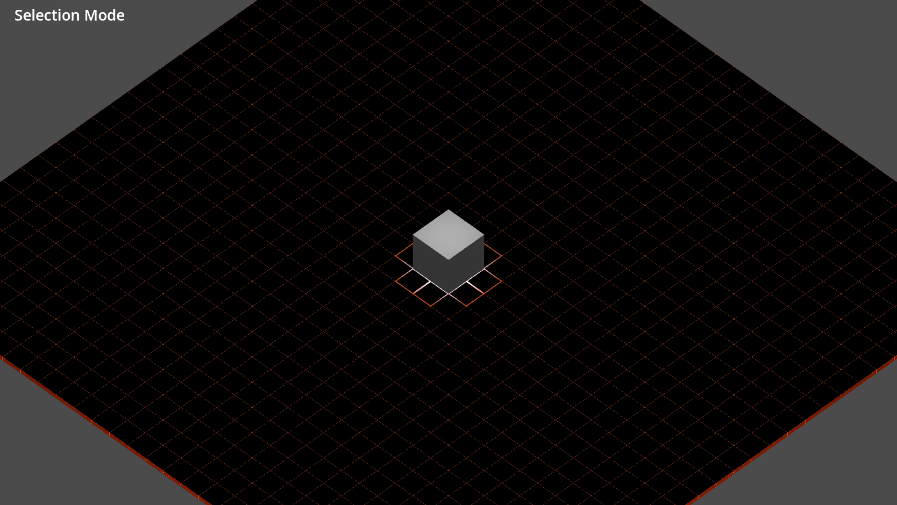
# Switch to Placement Mode with Tab and place the first cubes around the original cube.
pyautogui.press('Tab')
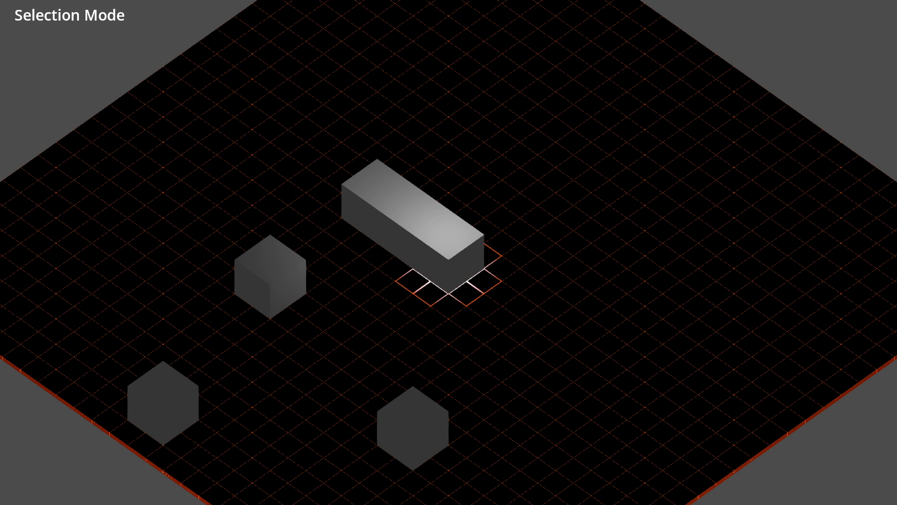
pyautogui.press('Tab')
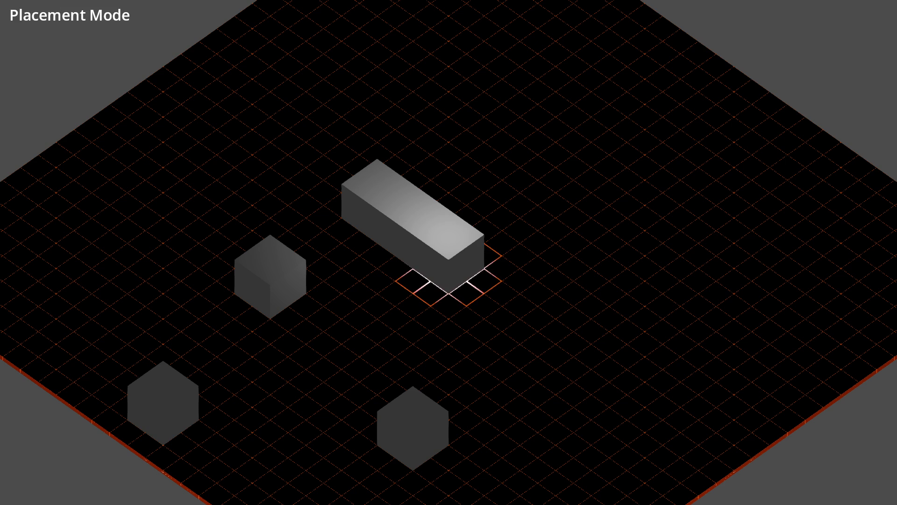
pyautogui.press('Return')
pyautogui.press('Up')
pyautogui.press('Up')
pyautogui.press('Up')
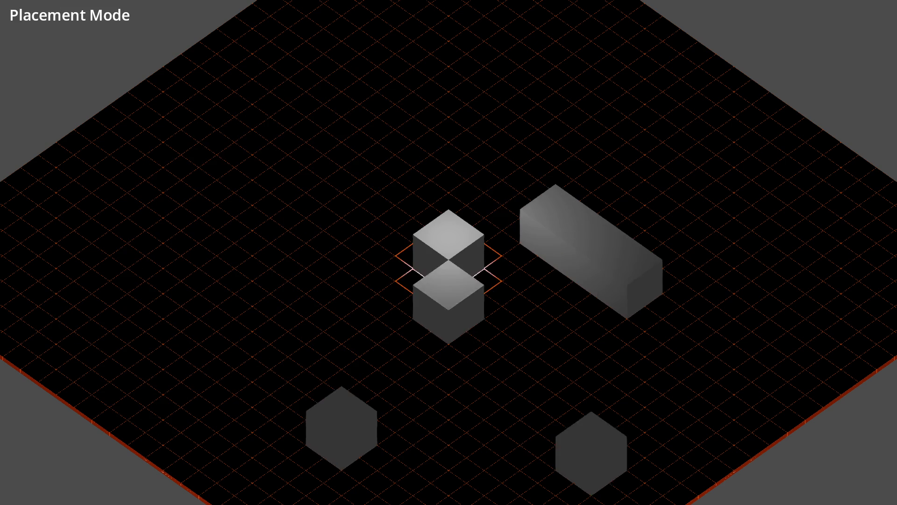
pyautogui.press('Return')
pyautogui.press('Left')
pyautogui.press('Left')
pyautogui.press('Left')
pyautogui.press('Down')
pyautogui.press('Down')
pyautogui.press('Return')
pyautogui.press('Right')
pyautogui.press('Right')
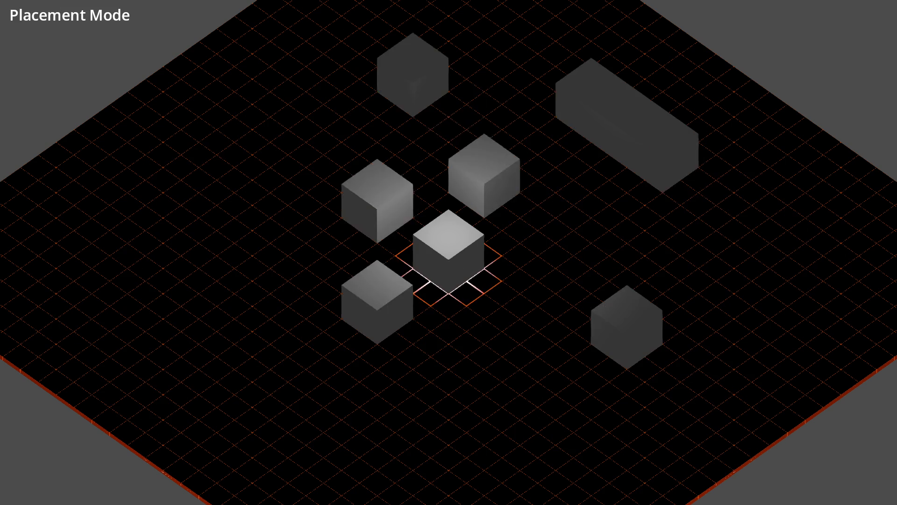
pyautogui.press('Right')
# Move the placement spot with the arrow keys and drop more cubes on nearby grid cells.
pyautogui.press('Up')
pyautogui.press('Up')
pyautogui.press('Up')
pyautogui.press('Return')
pyautogui.press('Right')
pyautogui.press('Right')
pyautogui.press('Right')
pyautogui.press('Down')
pyautogui.press('Down')
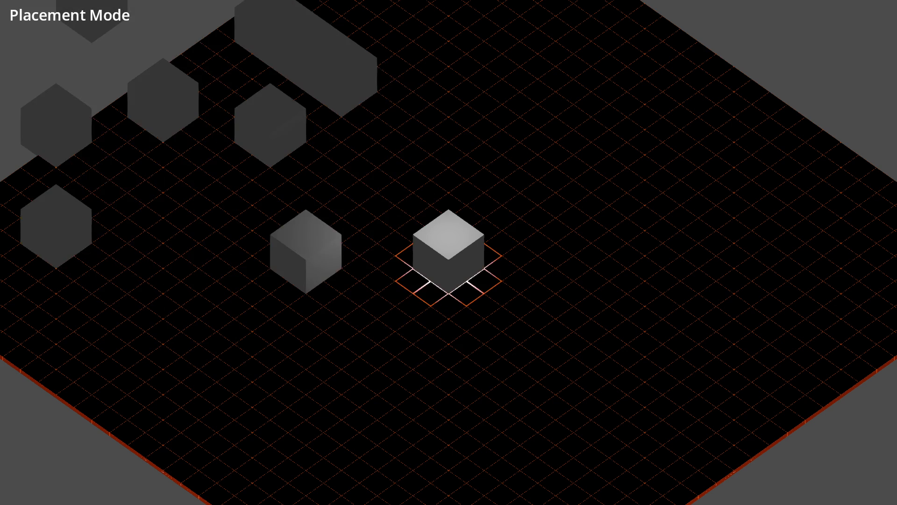
pyautogui.press('Return')
pyautogui.press('Left')
pyautogui.press('Left')
pyautogui.press('Left')
pyautogui.press('Return')
pyautogui.press('Left')
pyautogui.press('Up')
pyautogui.press('Up')
pyautogui.press('Up')
pyautogui.press('Left')
pyautogui.press('Down')
pyautogui.press('Return')
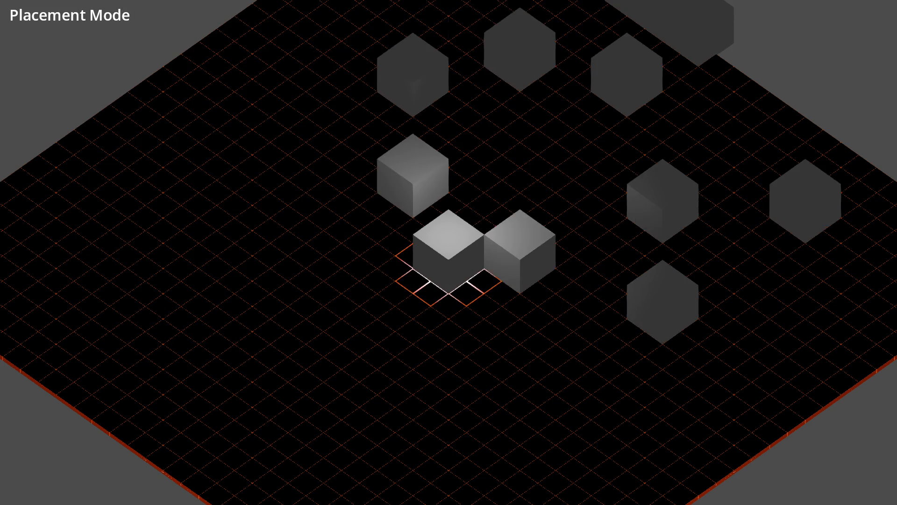